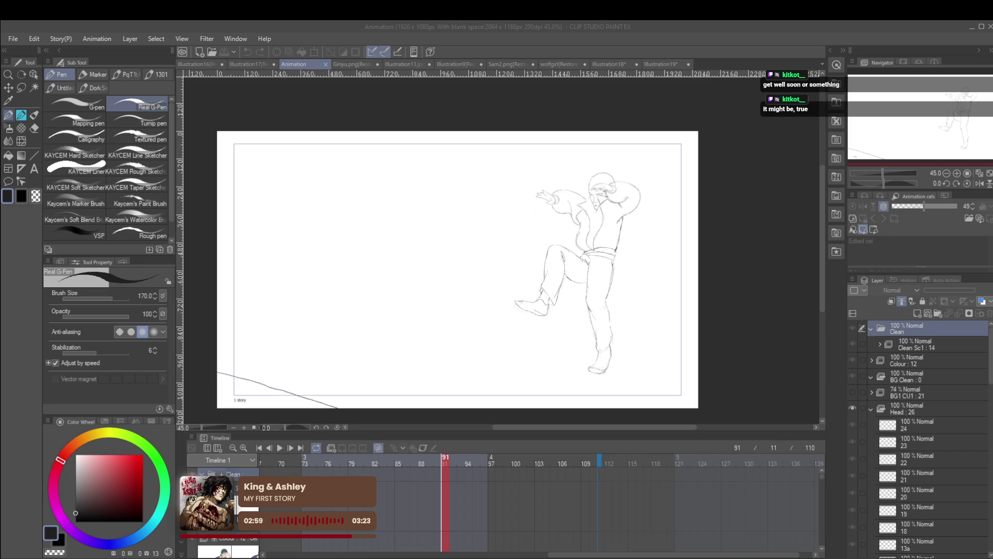
- Preview the animation from frames 57 and 59, stopping on the head sketch
click(855, 336)
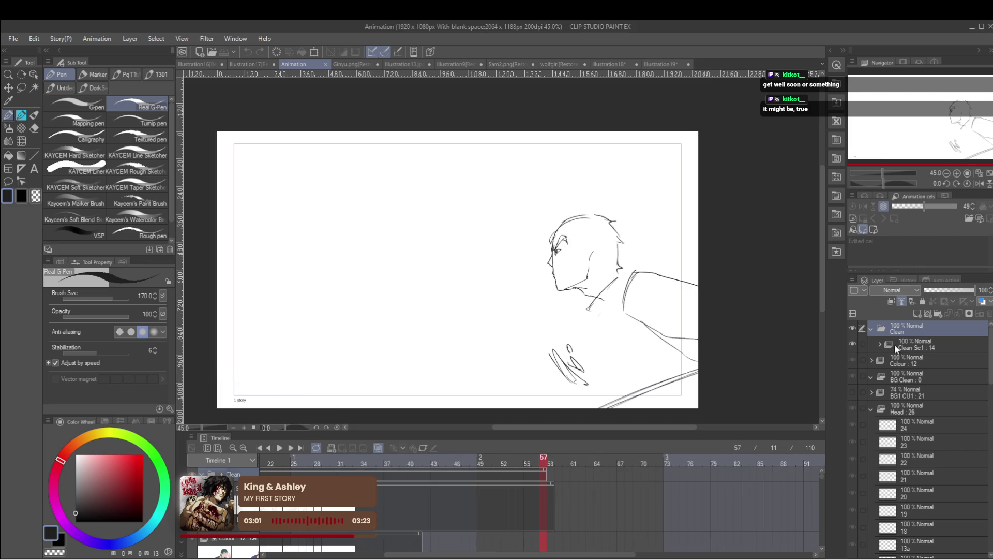
drag(524, 556, 399, 554)
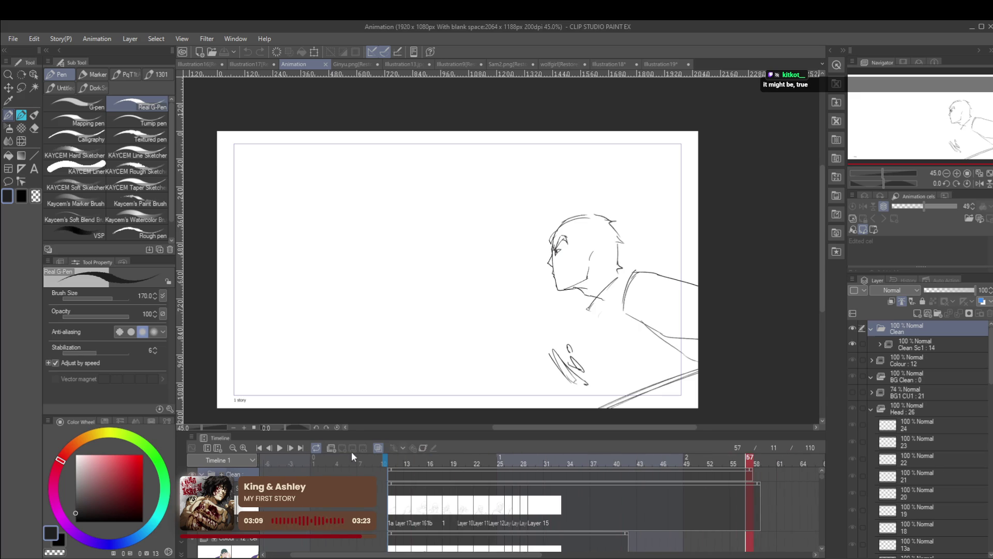
click(280, 448)
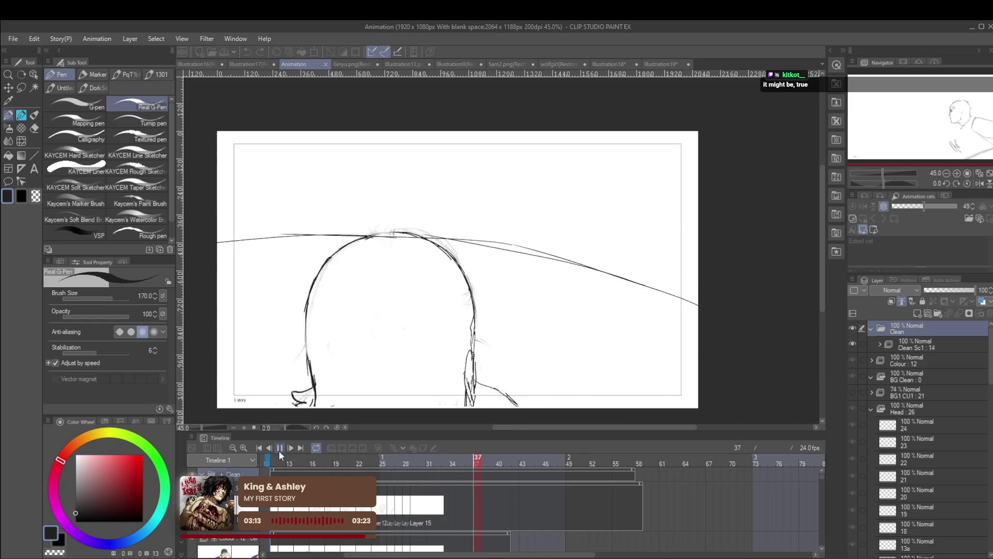
click(280, 448)
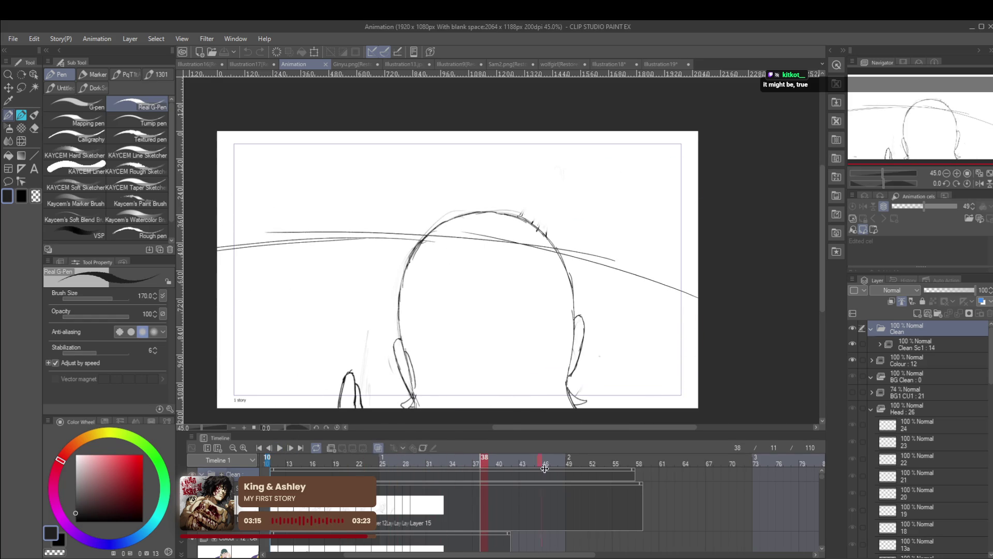
click(640, 461)
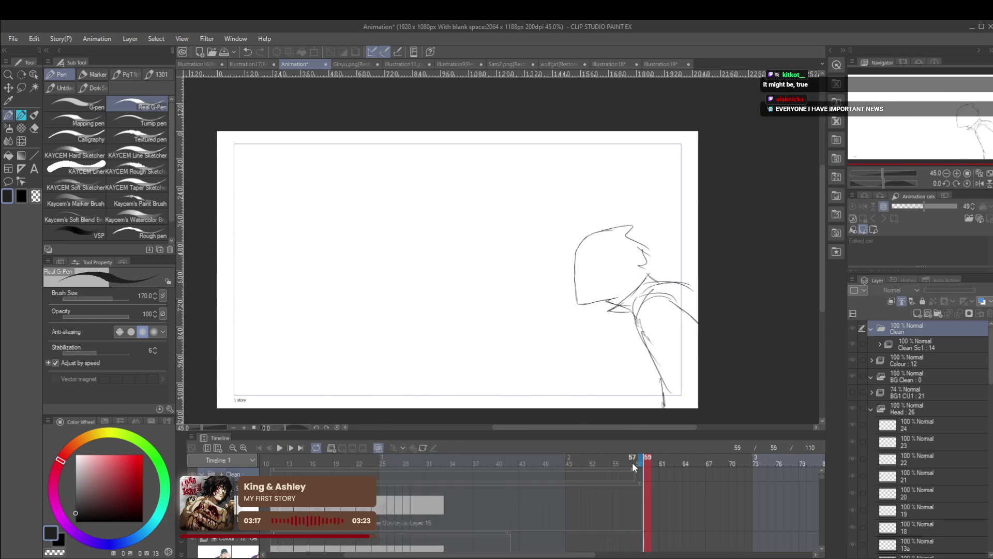
key(space)
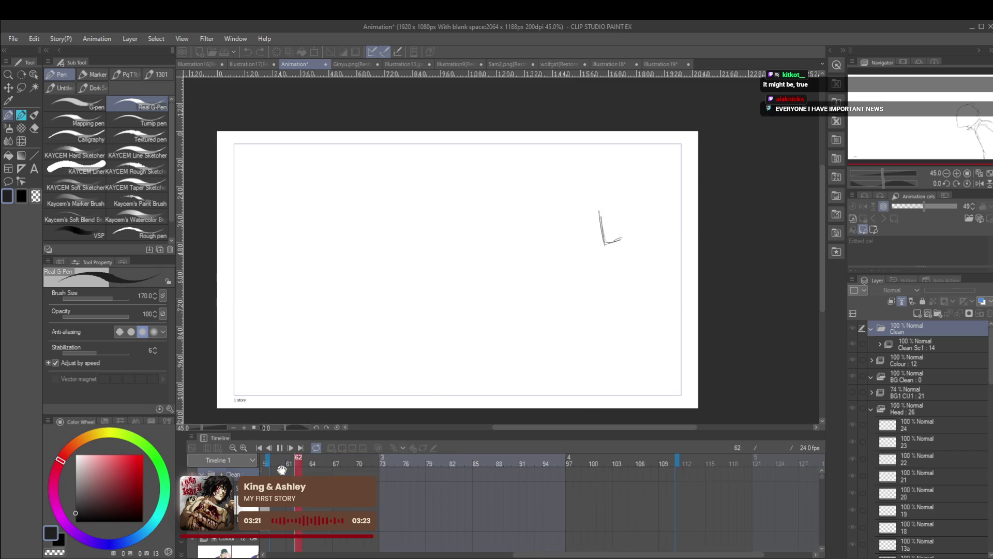
click(280, 448)
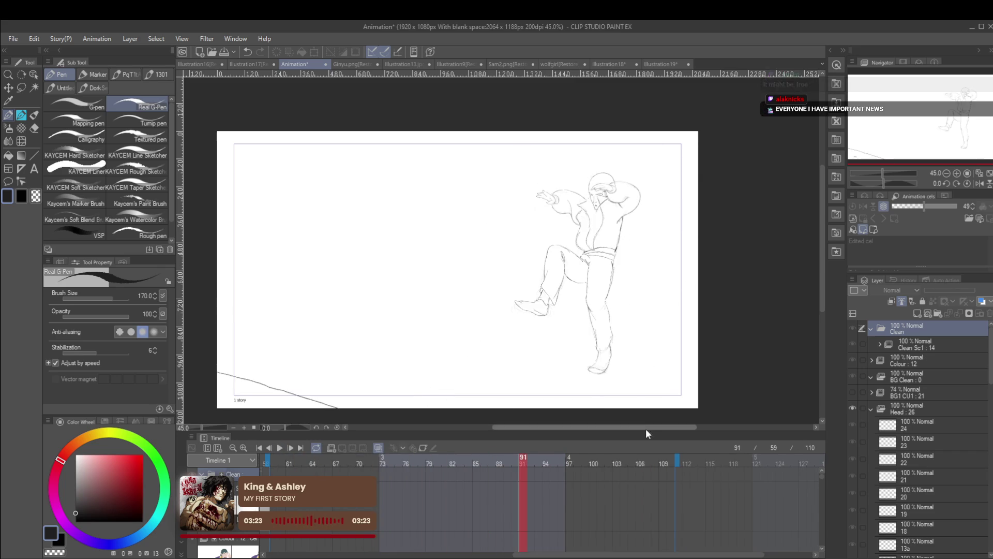
- Enlarge the timeline, play from frame 64, stop on frame 70, and collapse the Clean folder
drag(646, 429, 646, 270)
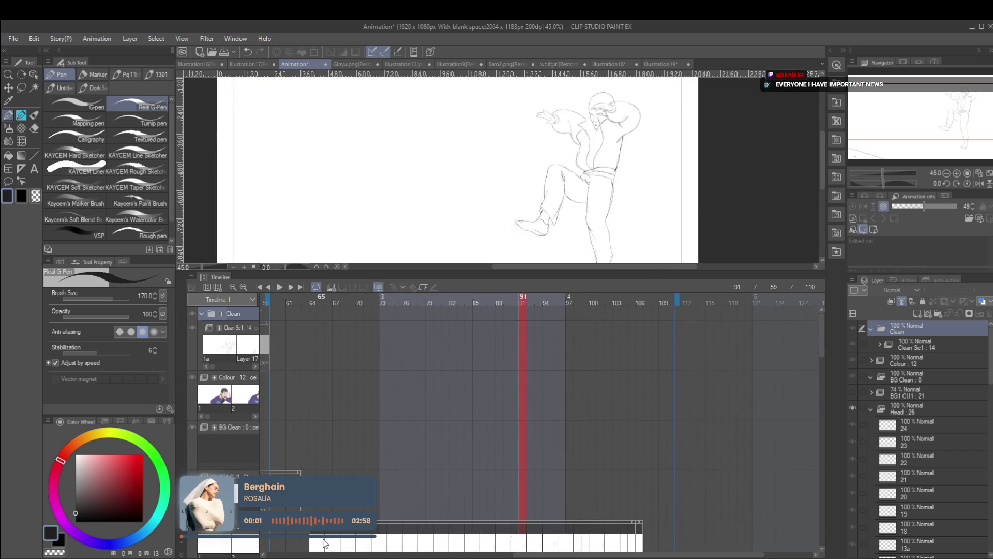
click(305, 541)
click(315, 303)
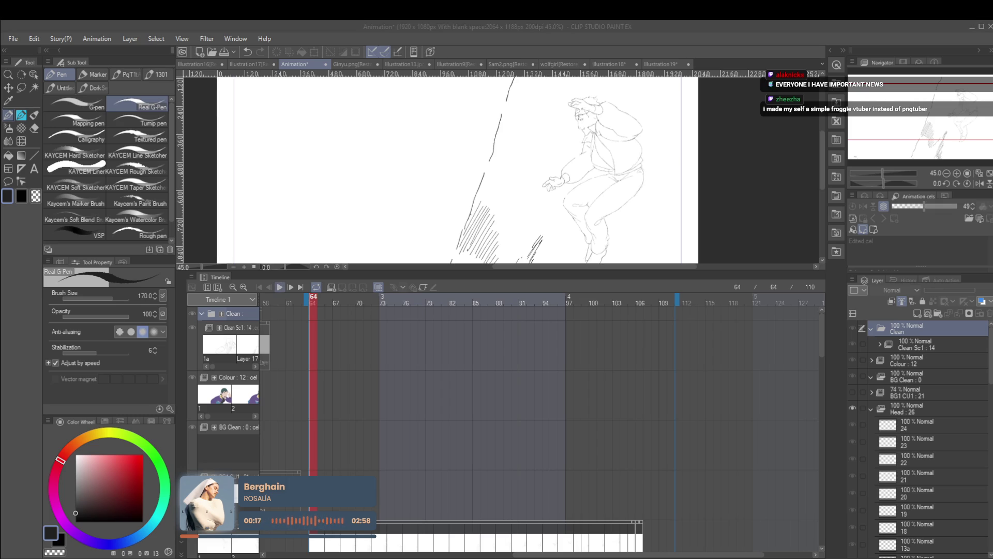
click(279, 287)
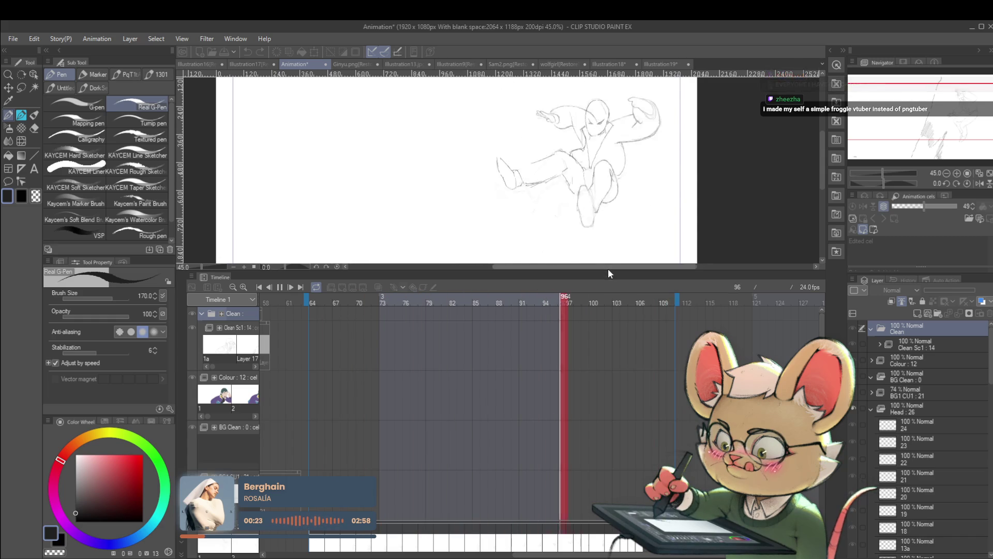
drag(611, 271, 604, 423)
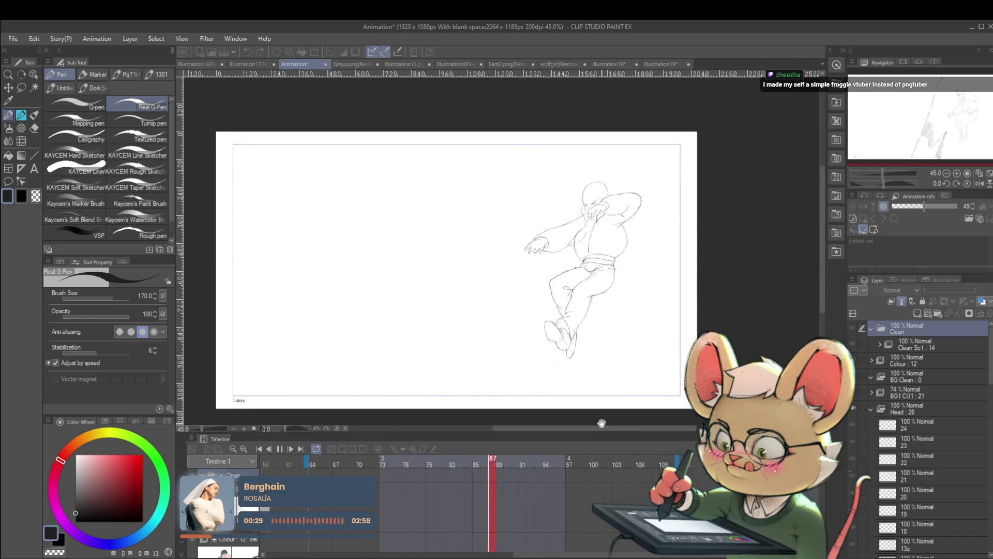
click(280, 448)
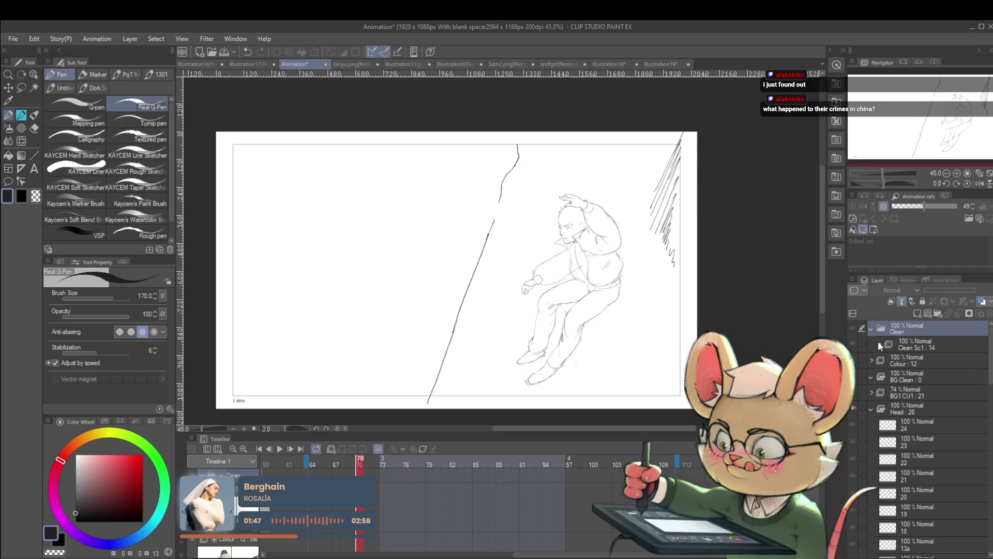
click(870, 330)
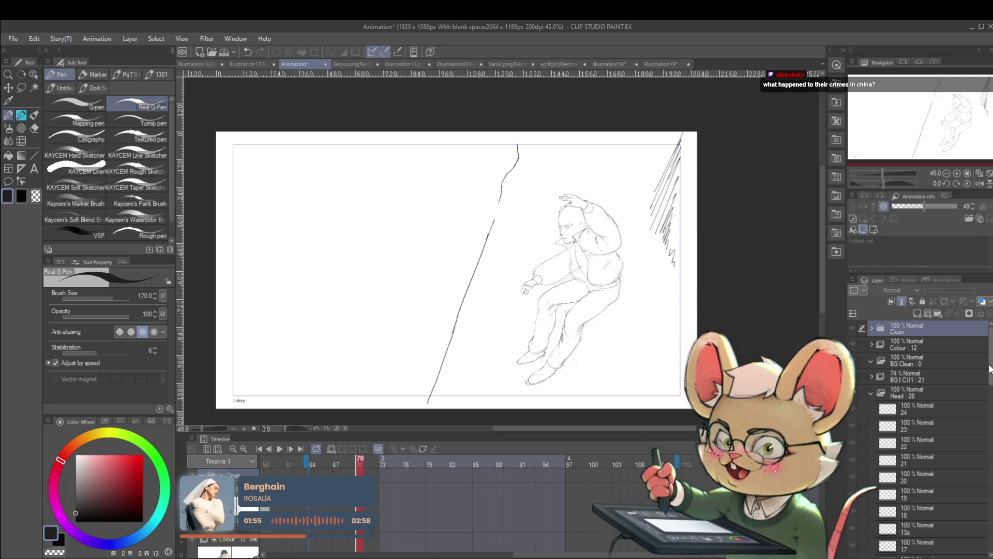
- Scroll through the Timeline and Layer panels to review the scene's tracks and layers
scroll(983, 397, down, 5)
scroll(984, 397, up, 5)
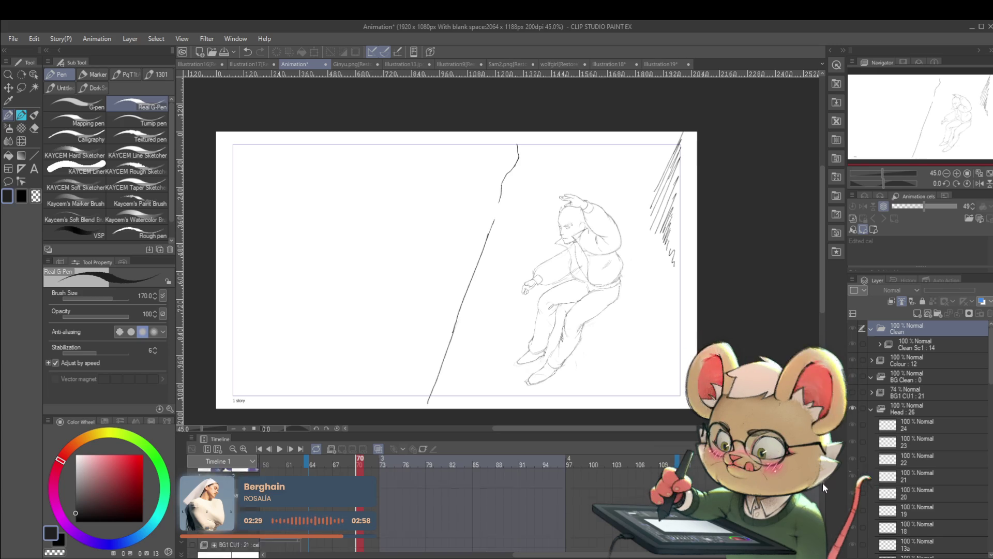
scroll(823, 486, down, 2)
scroll(821, 487, up, 3)
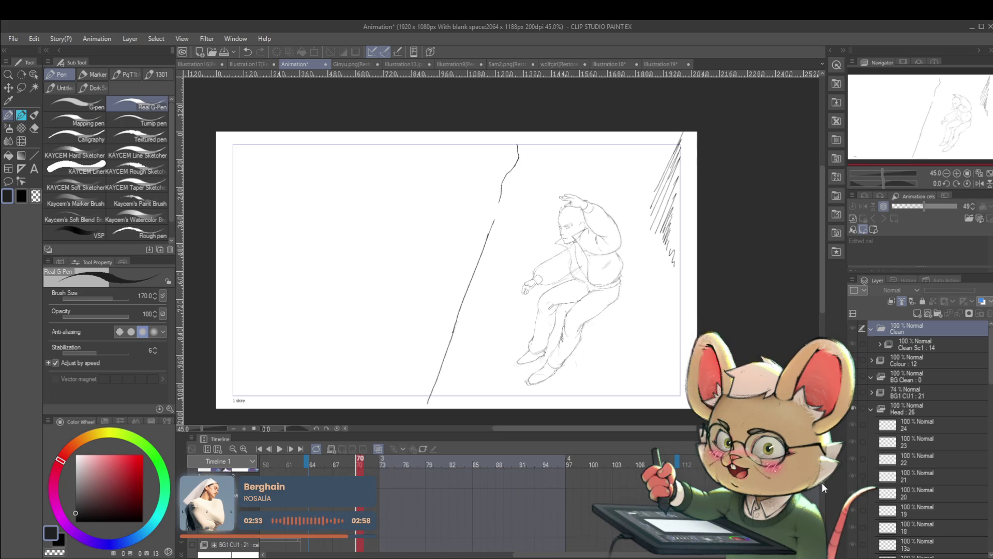
scroll(822, 483, down, 2)
scroll(824, 483, up, 2)
scroll(826, 483, down, 1)
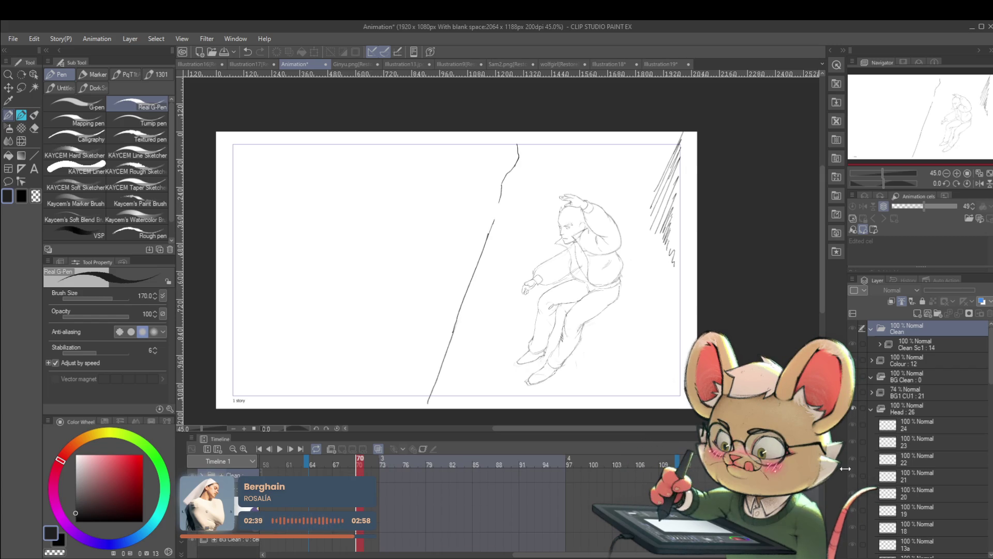
scroll(822, 482, down, 1)
scroll(821, 484, down, 3)
scroll(819, 488, down, 2)
scroll(819, 488, down, 5)
scroll(818, 491, up, 5)
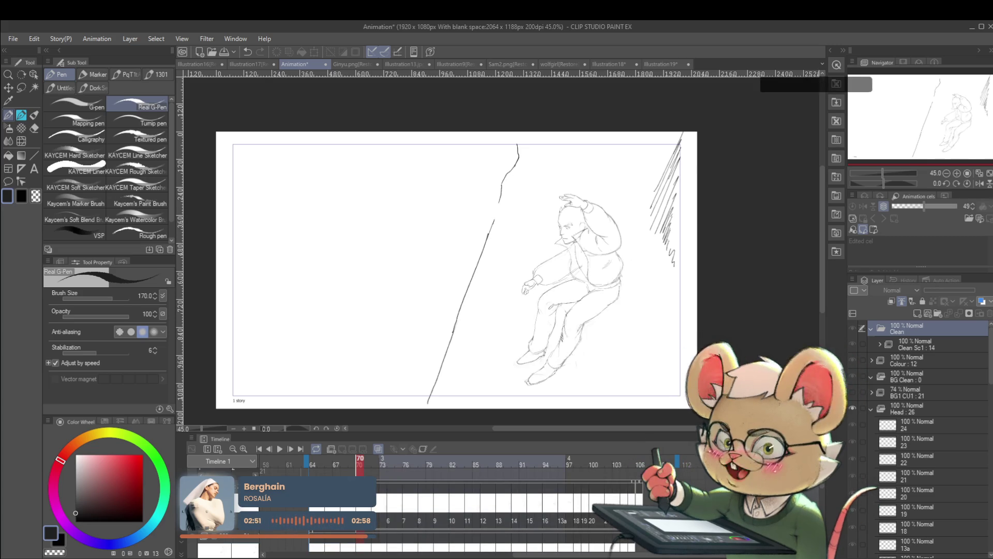
- Compare poses with Ctrl+Z/Ctrl+Y, then collapse the Head layer folder
key(ctrl+z)
key(ctrl+y)
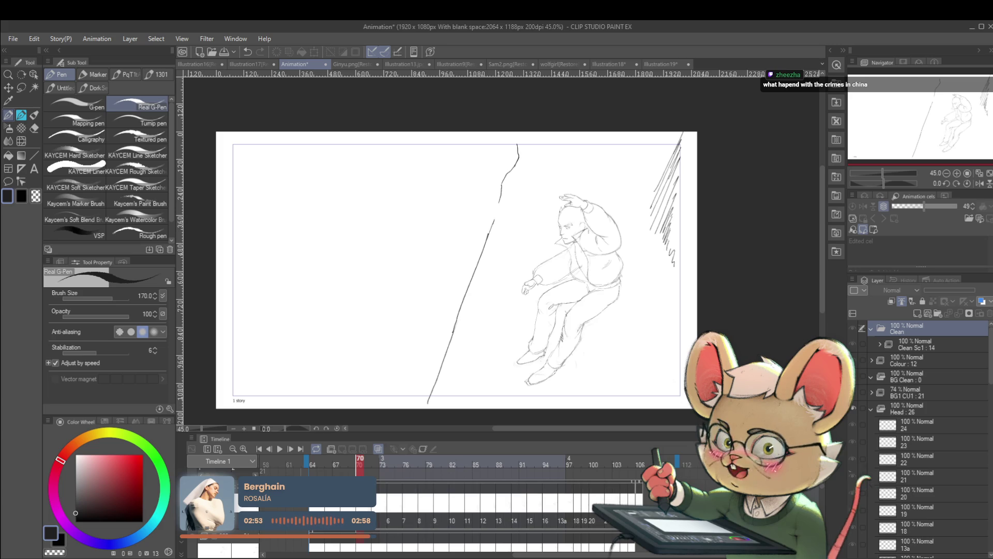
key(ctrl+z)
key(ctrl+y)
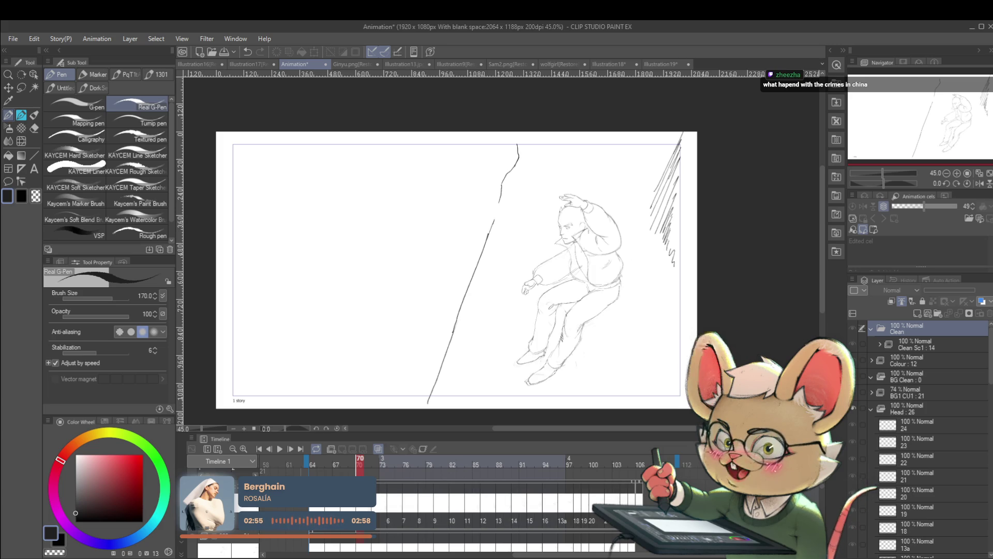
click(871, 408)
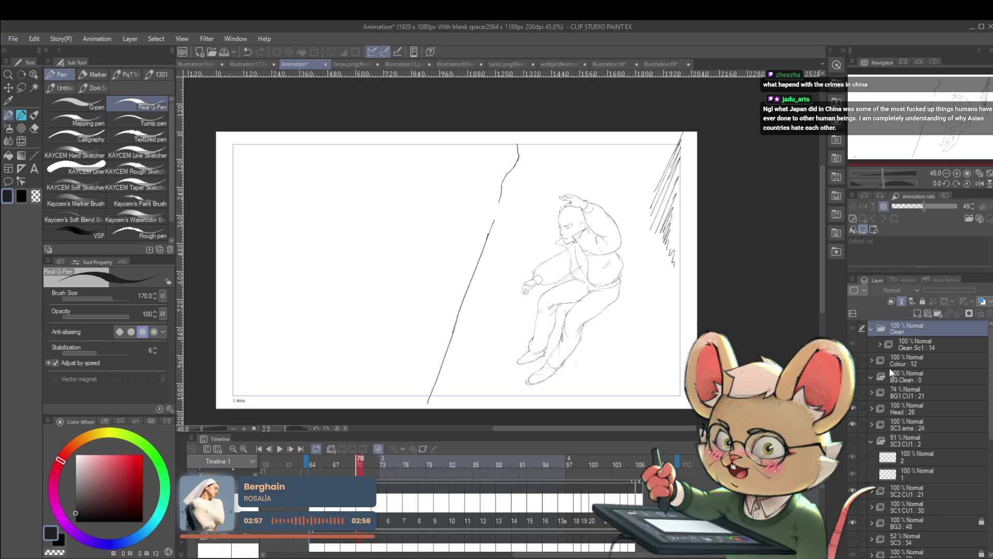
- Select Head : 26, hide Head, play to frame 74, then jump to frame 64 on Head Copy
click(911, 408)
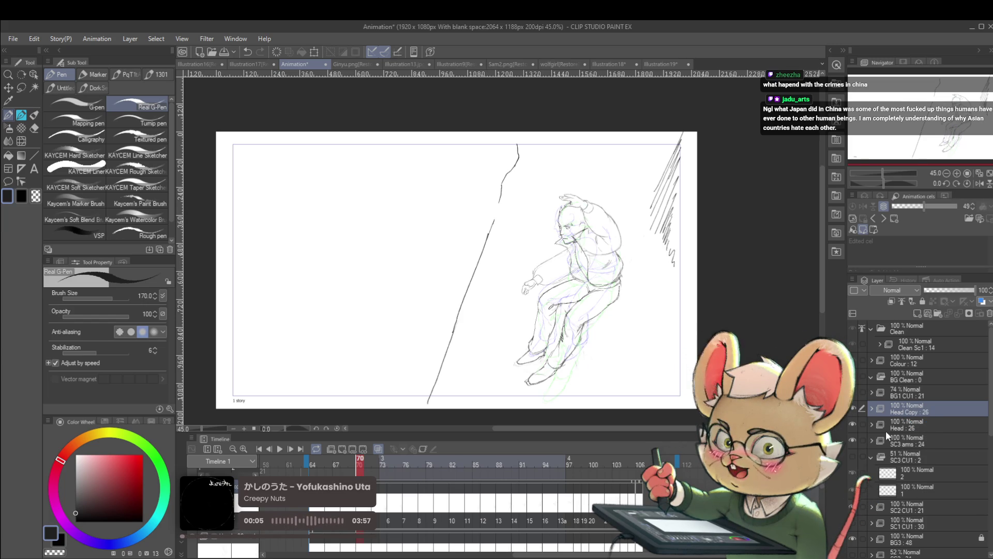
click(853, 424)
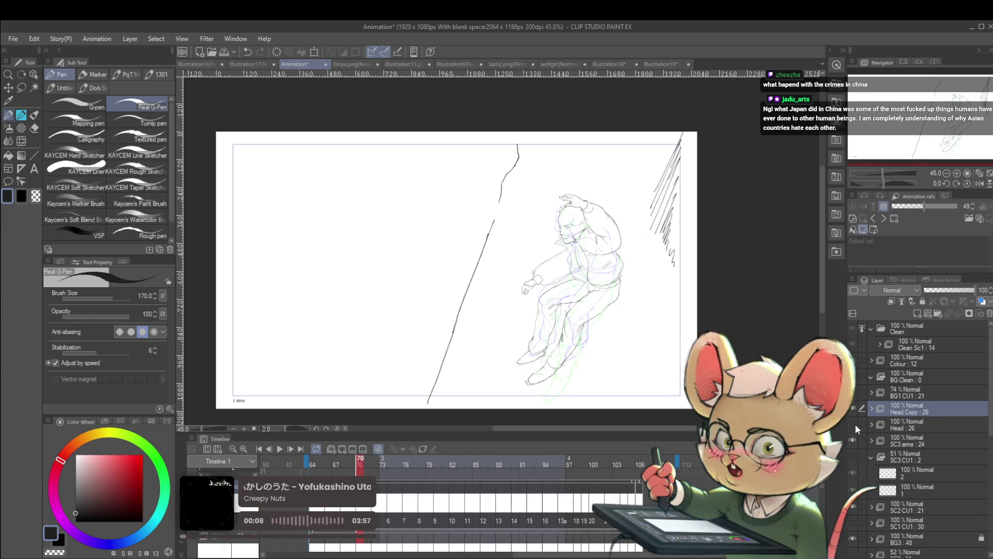
click(280, 450)
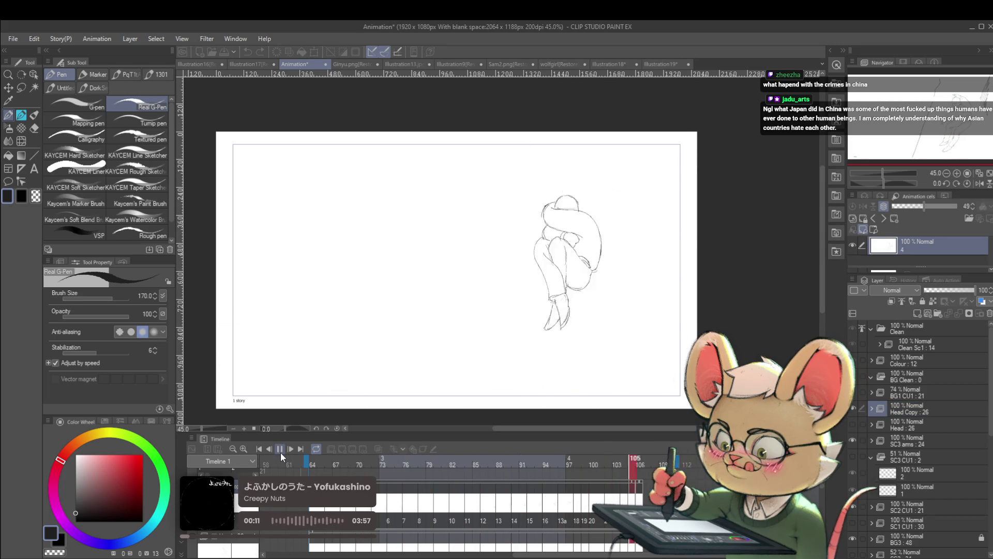
click(280, 450)
click(899, 425)
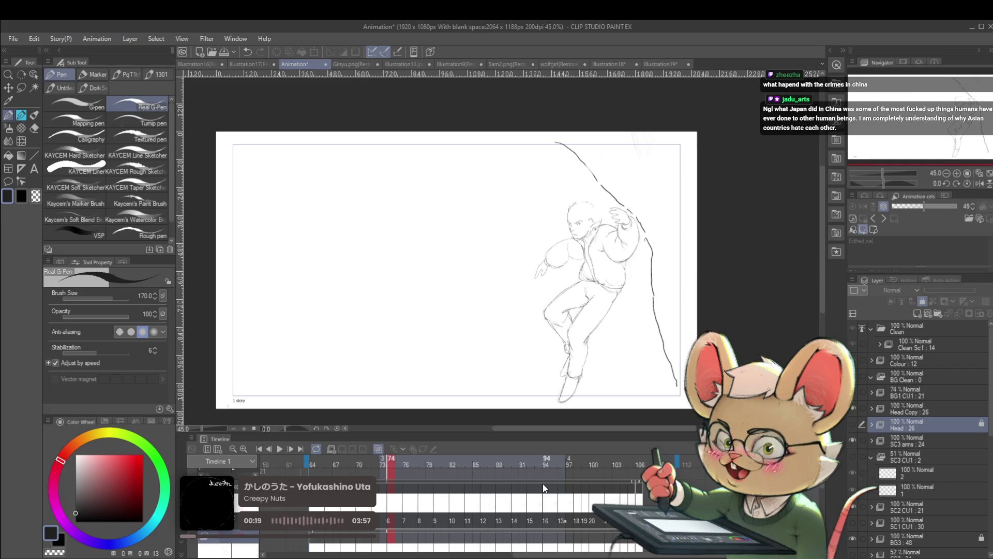
click(312, 510)
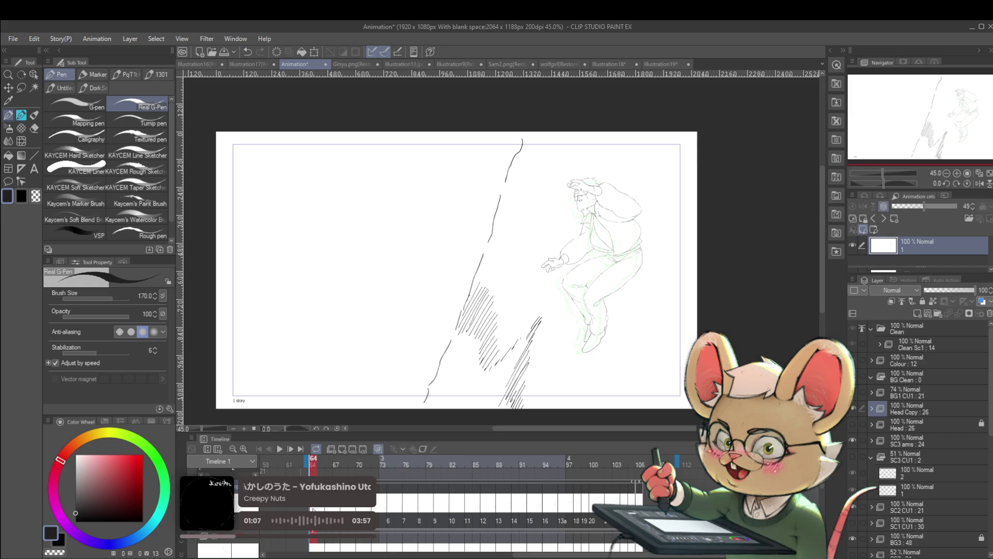
- Play from frame 64, set the playback range to end at frame 106, and replay it
click(280, 449)
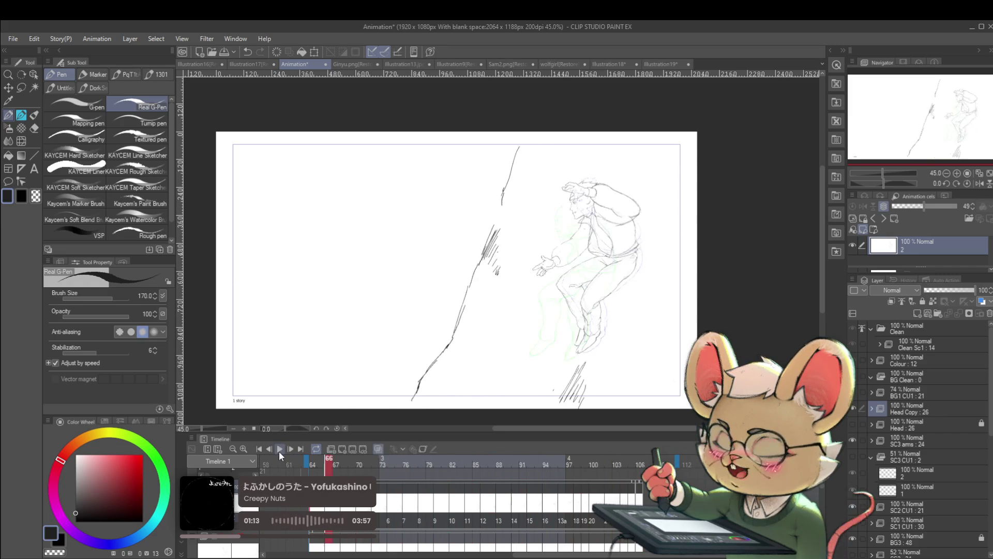
click(279, 448)
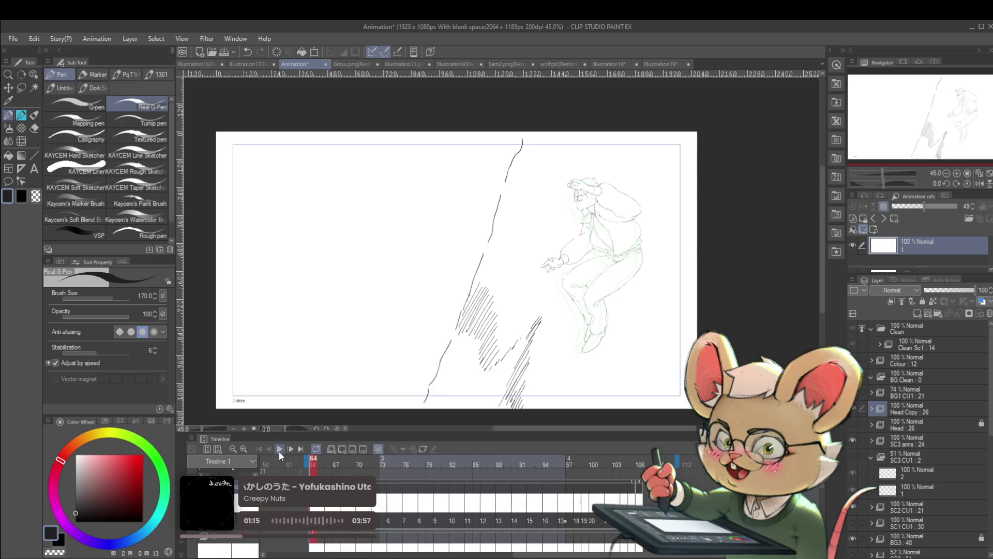
click(278, 451)
mouse_move(658, 556)
mouse_down()
mouse_move(633, 556)
mouse_move(680, 558)
mouse_up()
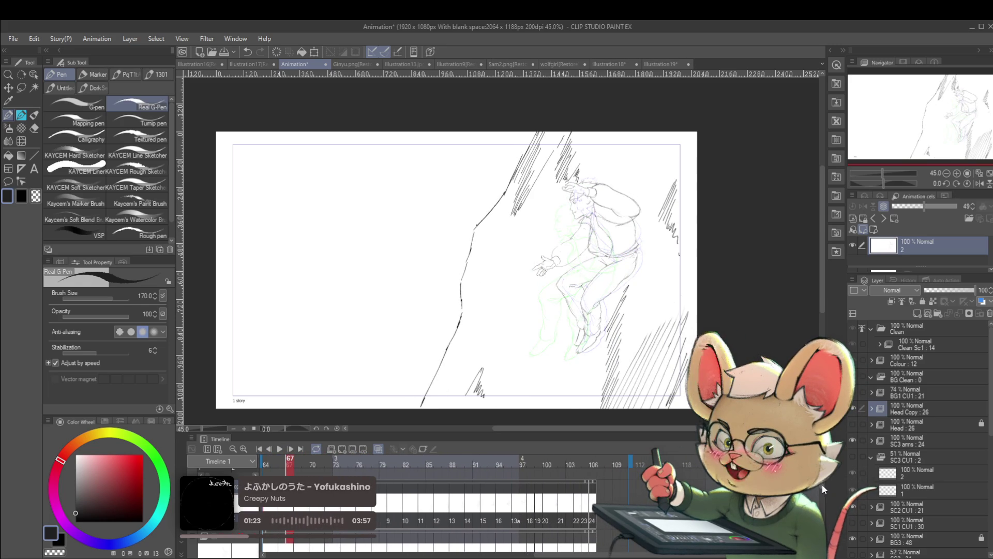
drag(576, 557, 582, 557)
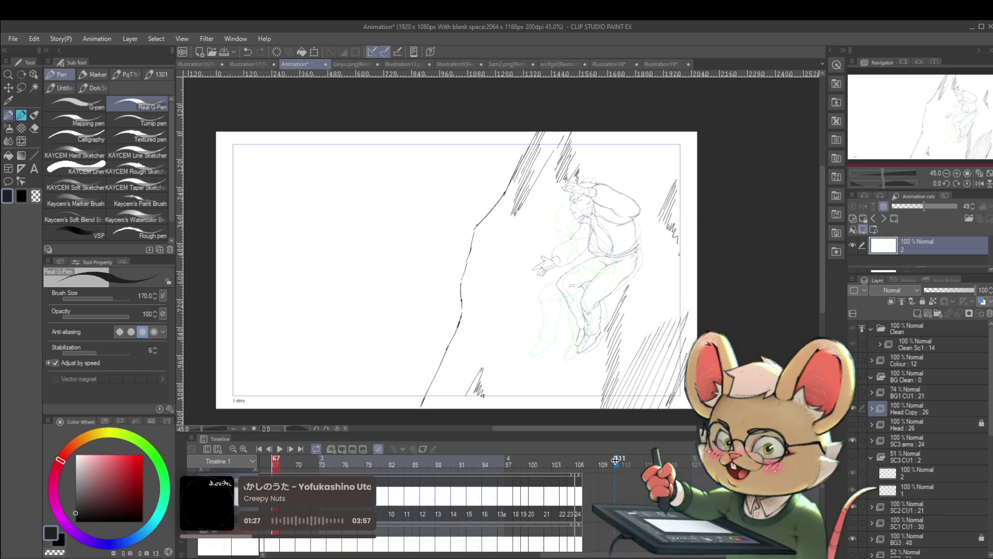
drag(601, 461, 585, 461)
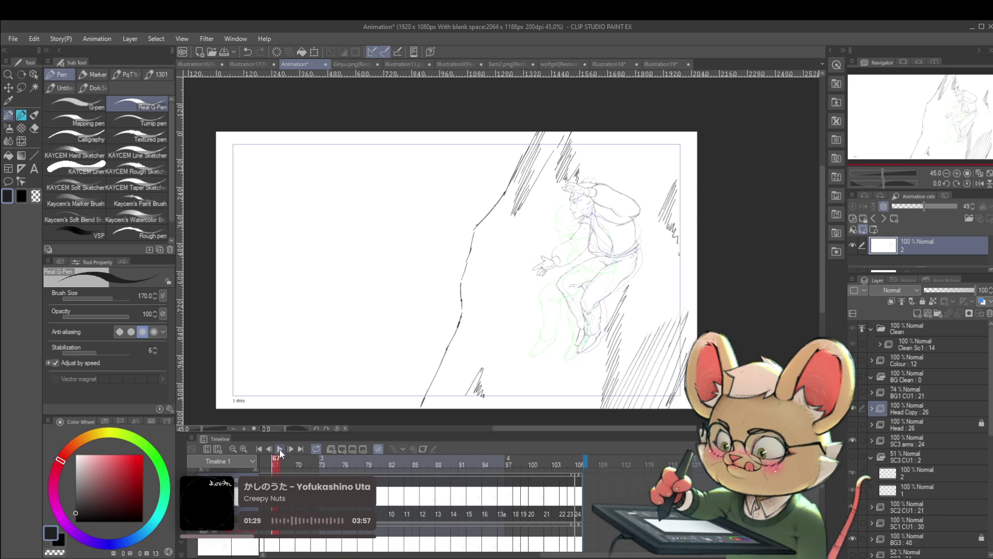
click(278, 449)
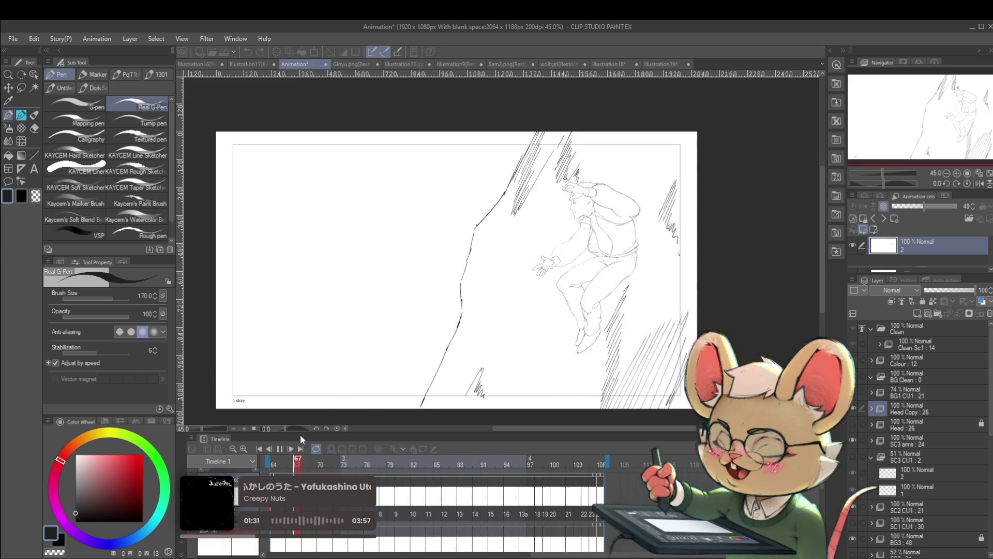
click(280, 449)
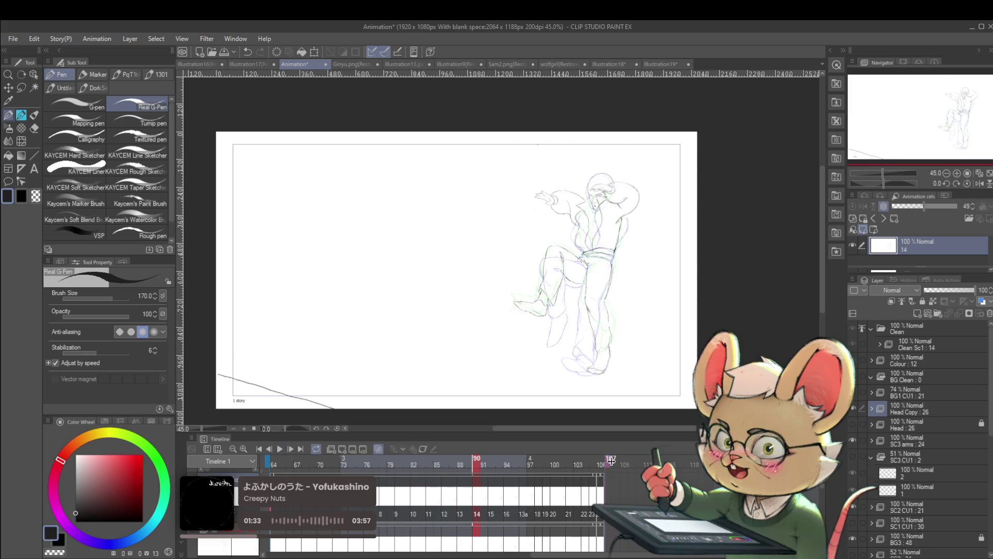
drag(629, 555, 611, 558)
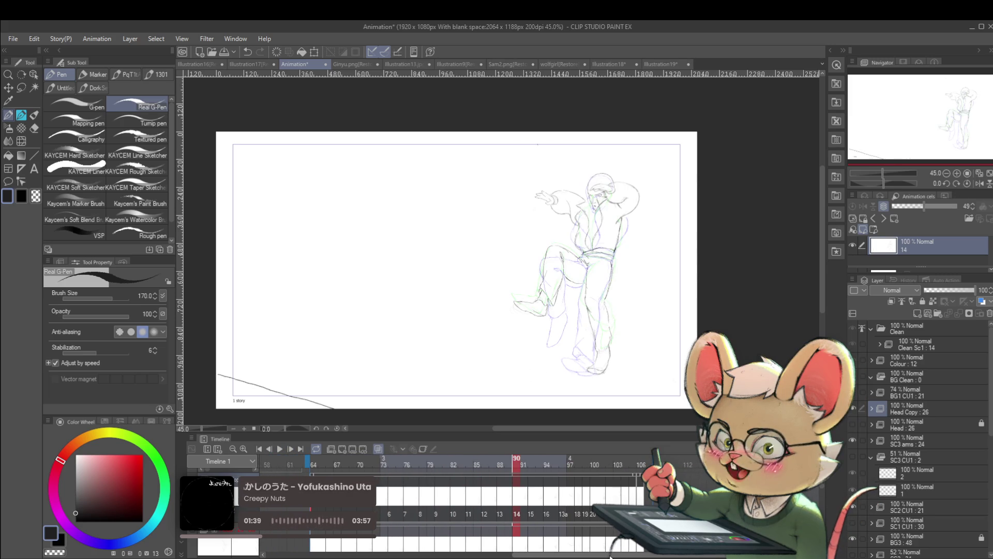
click(278, 449)
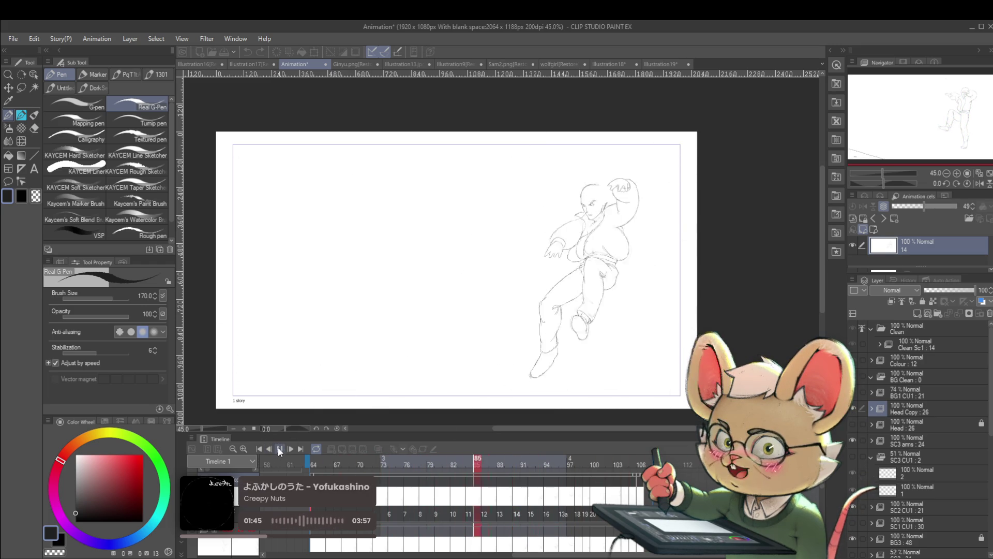
click(278, 449)
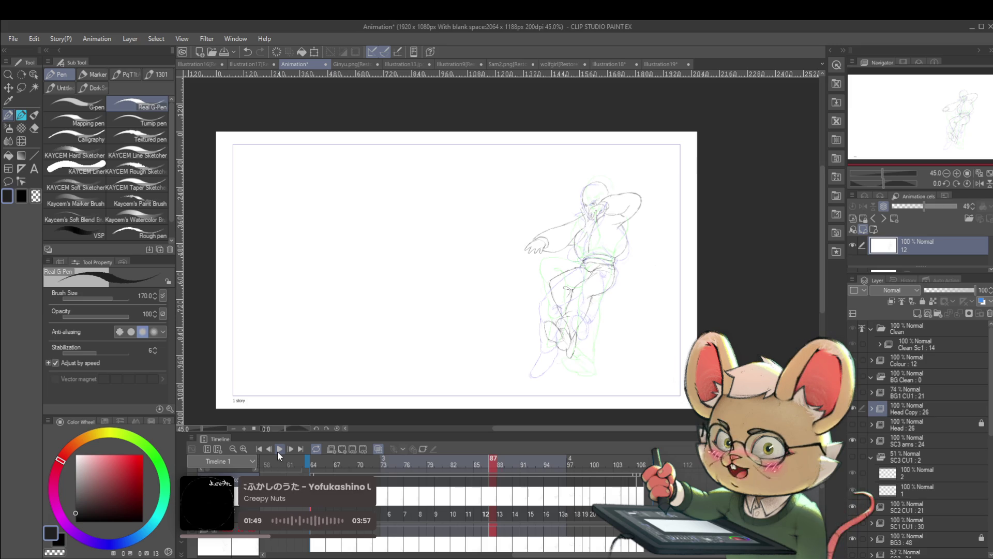
- Step frames to cel 13a, hide onion skin, return to cel 12, and play
key(Right)
key(Right)
key(Right)
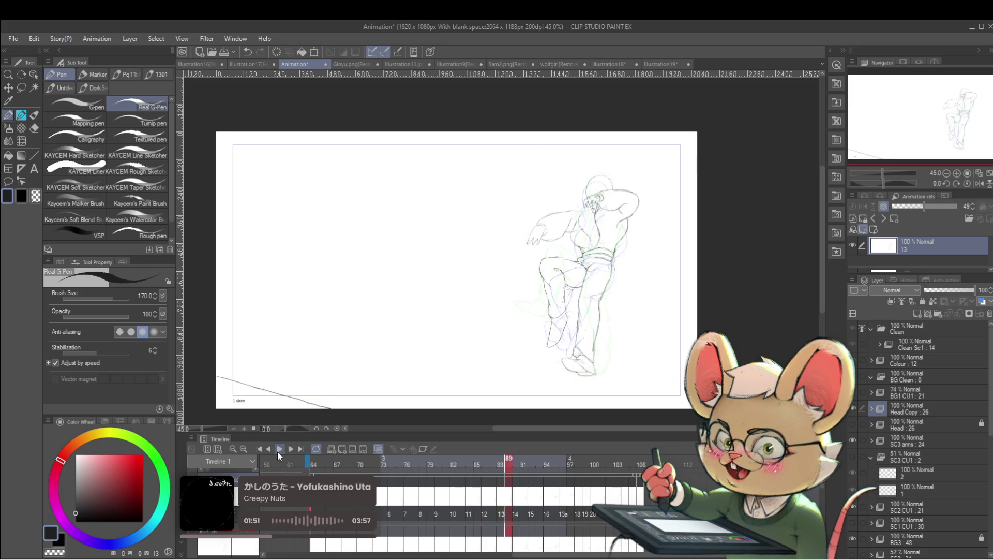
key(Right)
key(Right)
key(Right)
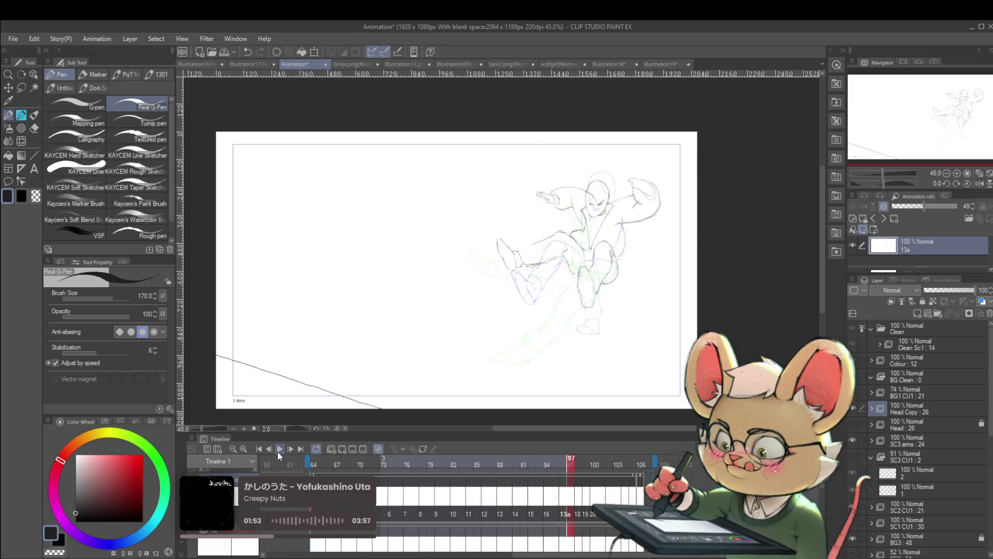
key(Left)
key(Left)
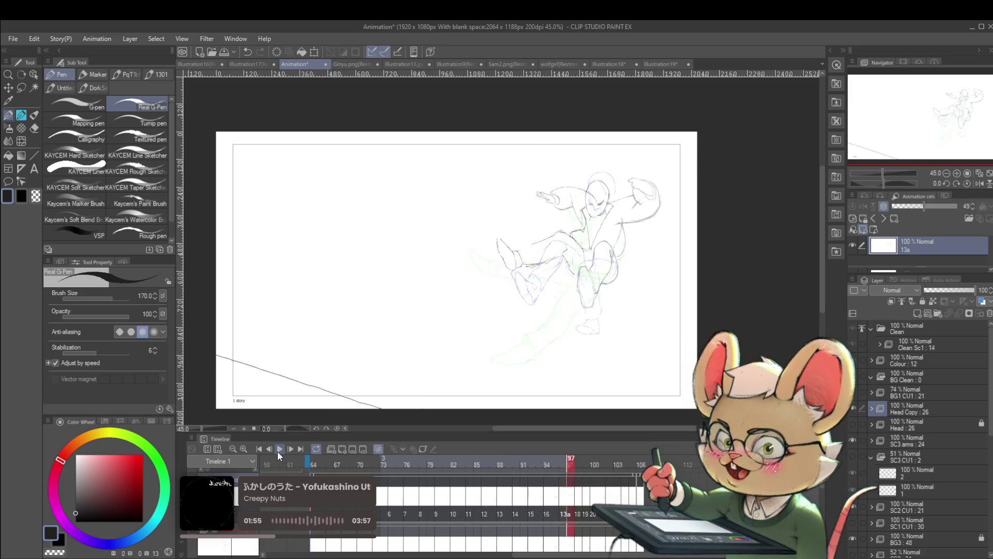
click(377, 449)
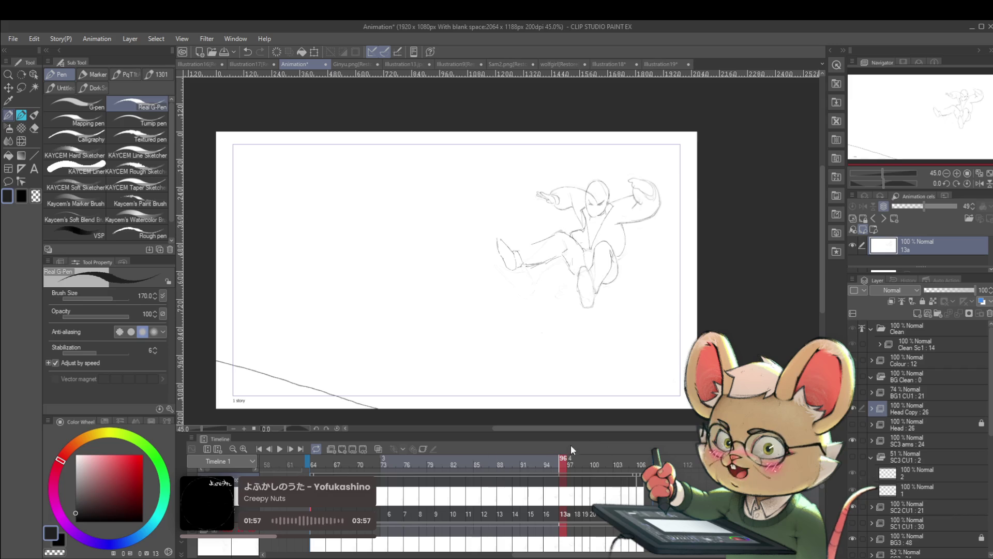
mouse_move(563, 467)
mouse_down()
mouse_move(434, 468)
mouse_move(563, 464)
mouse_move(462, 462)
mouse_move(546, 462)
mouse_up()
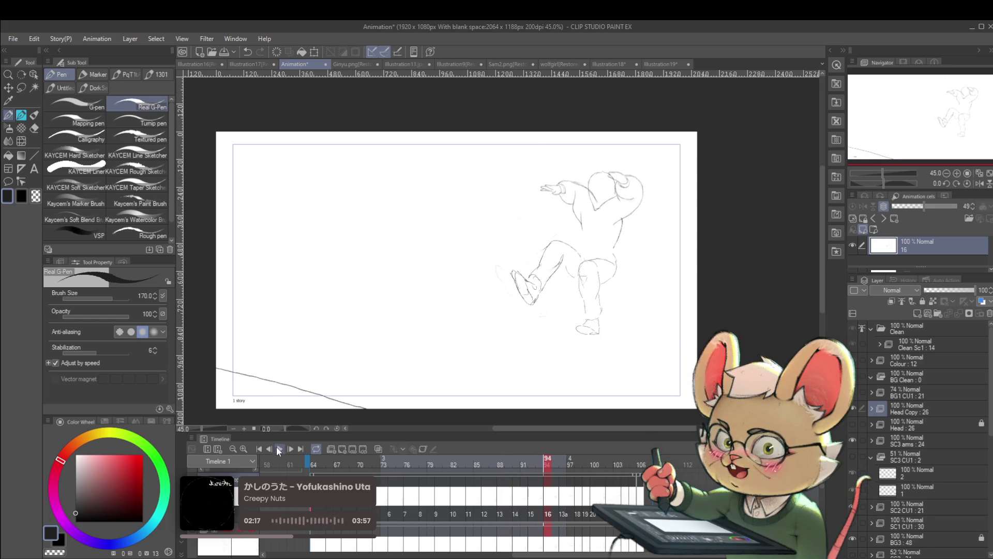
click(274, 451)
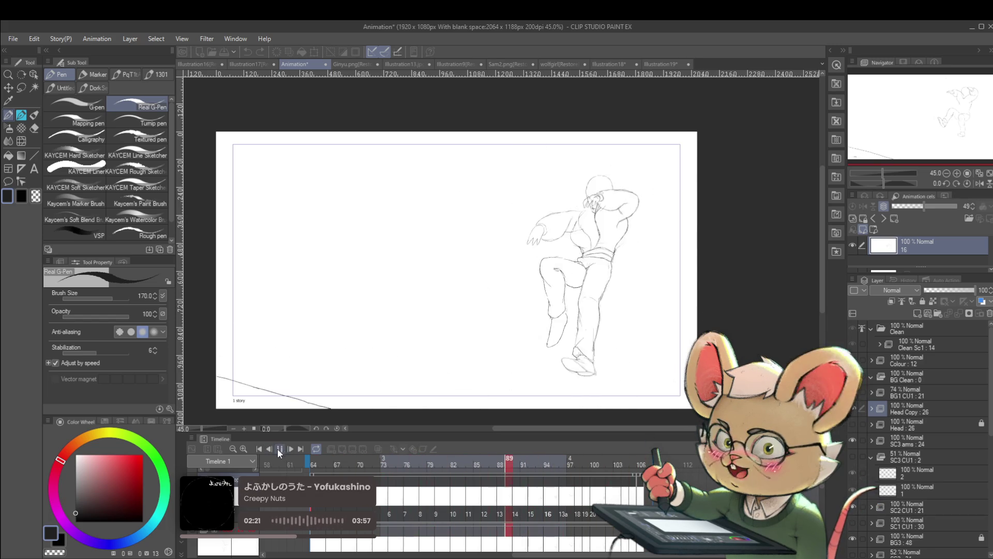
- Stop on cel 14, step between cels 12–15 to settle on cel 13, and re-enable onion skin
click(279, 449)
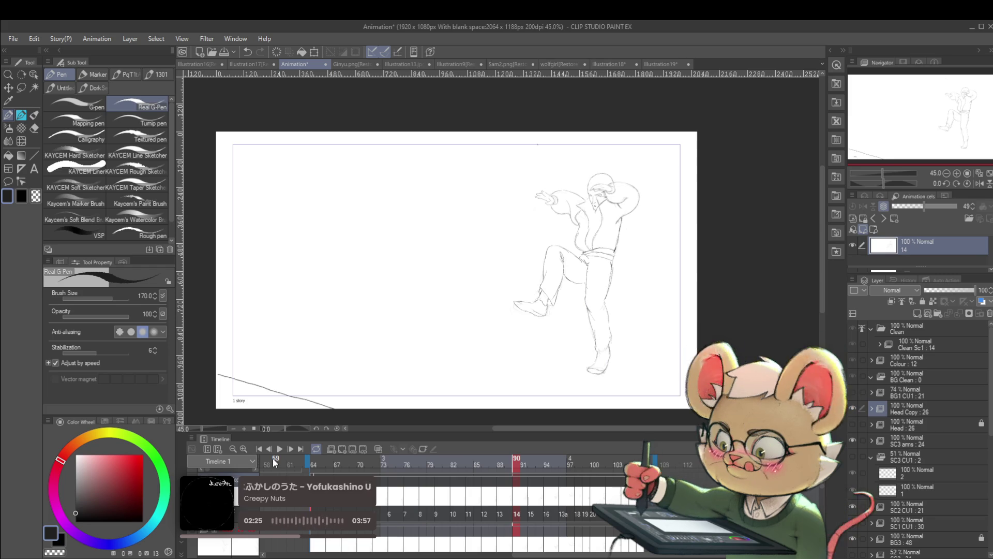
key(Right)
key(Right)
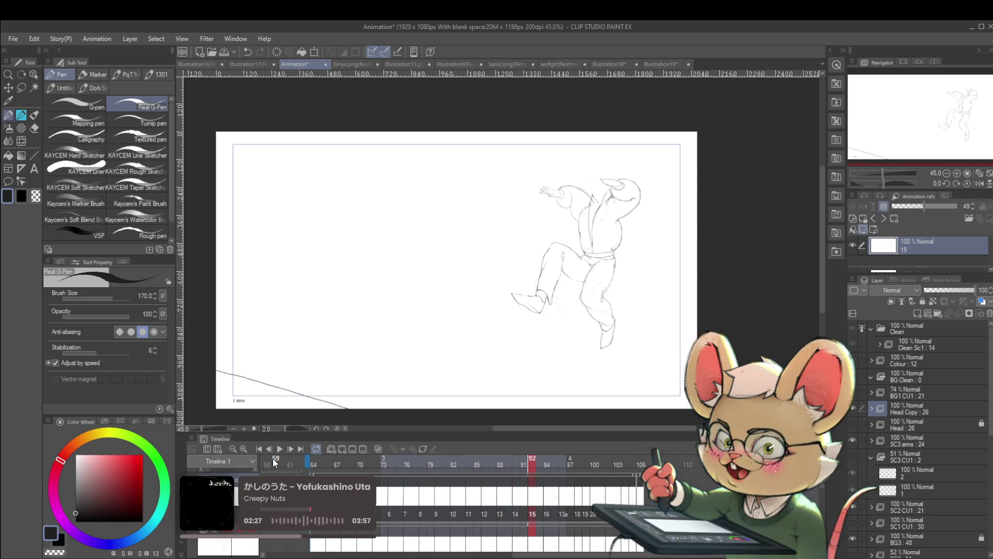
key(Left)
key(Left)
key(Left)
key(Left)
key(Right)
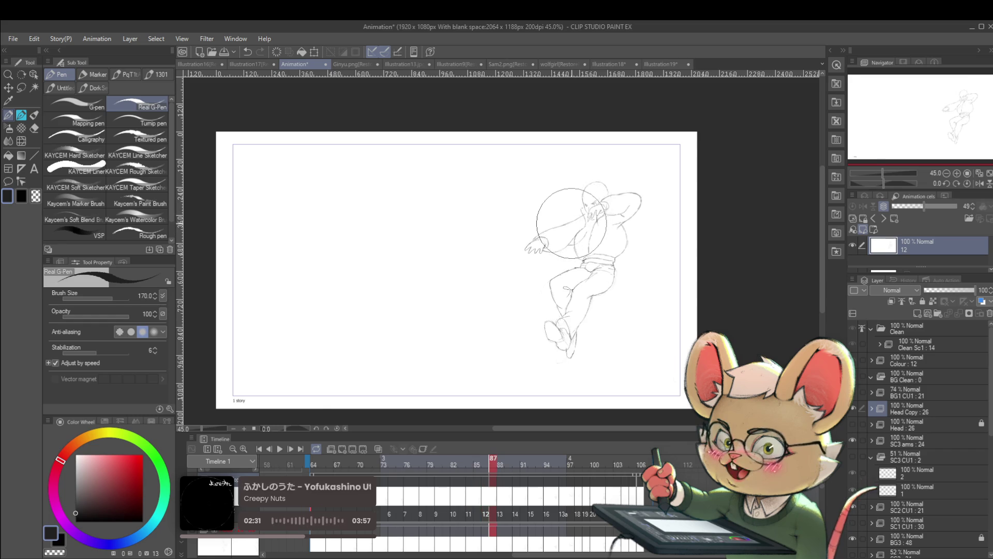
key(Right)
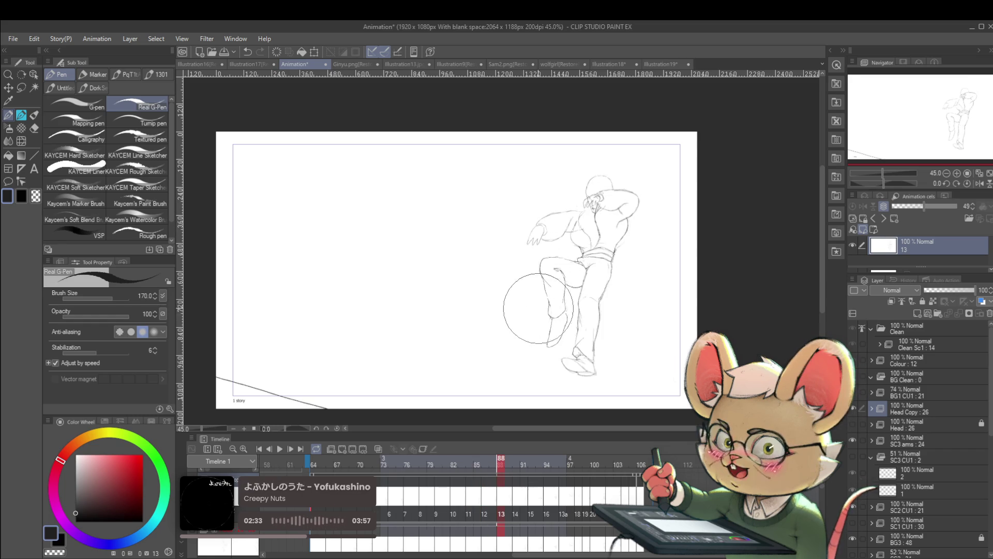
key(Right)
key(Left)
key(Left)
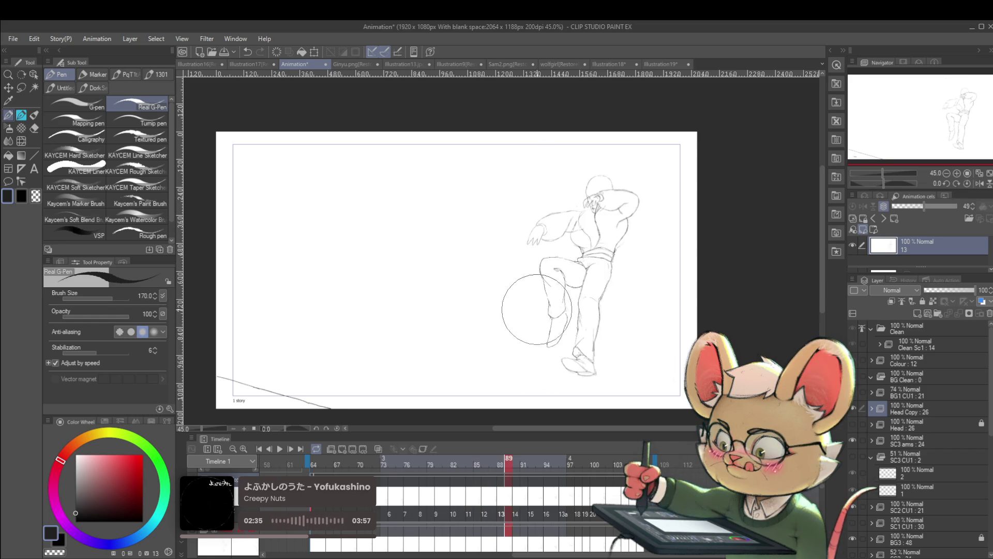
key(Right)
key(Left)
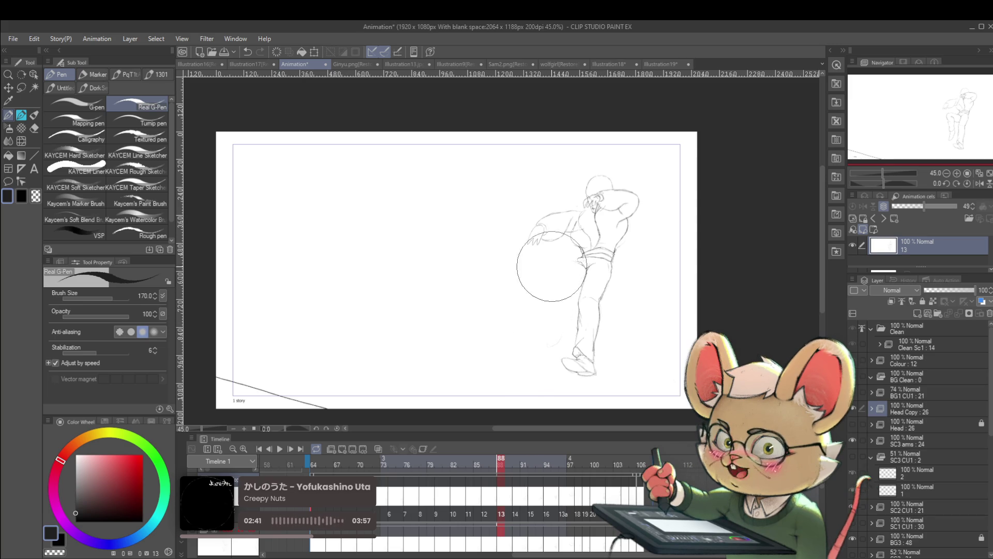
click(379, 449)
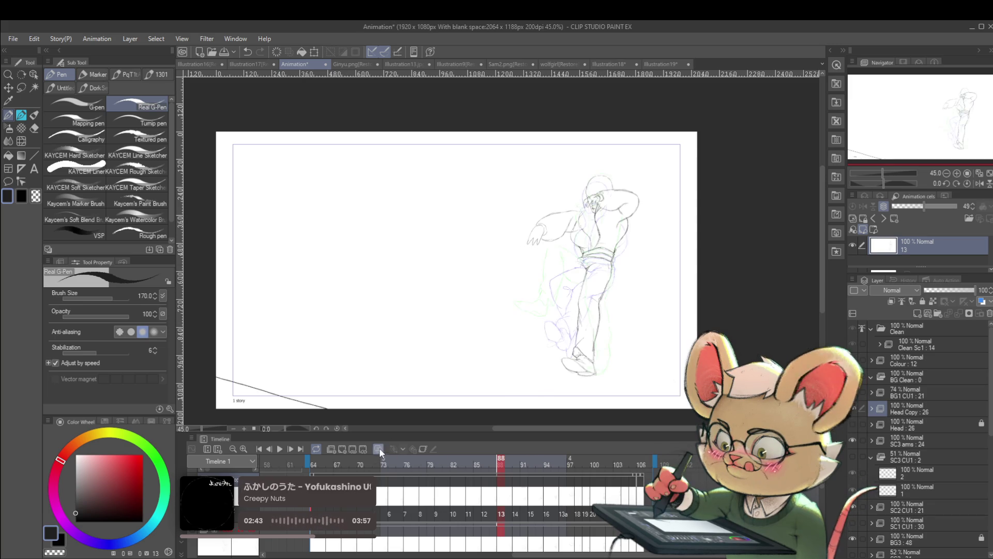
- Zoom in, switch to the Pencil with P, and undo the stray strokes on the figure
scroll(574, 261, up, 3)
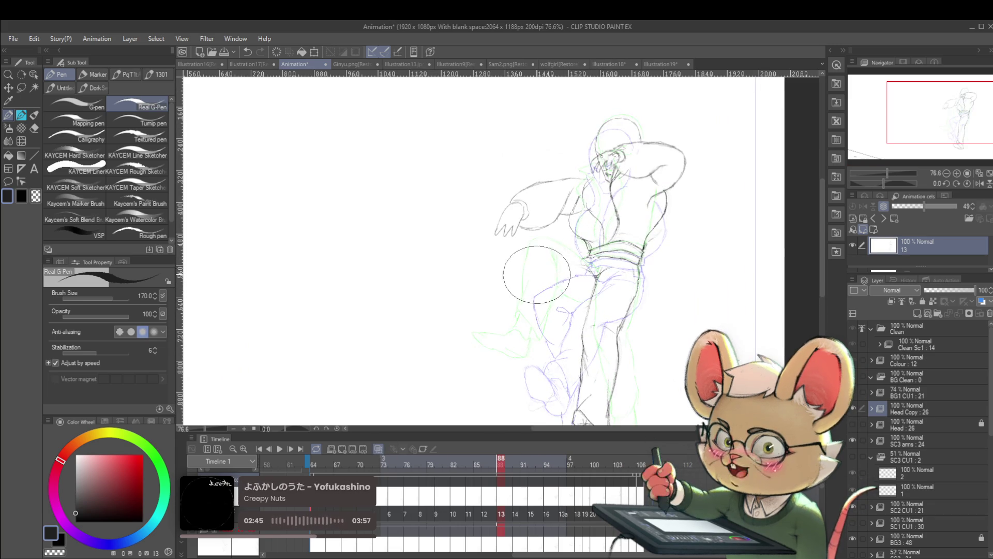
key(p)
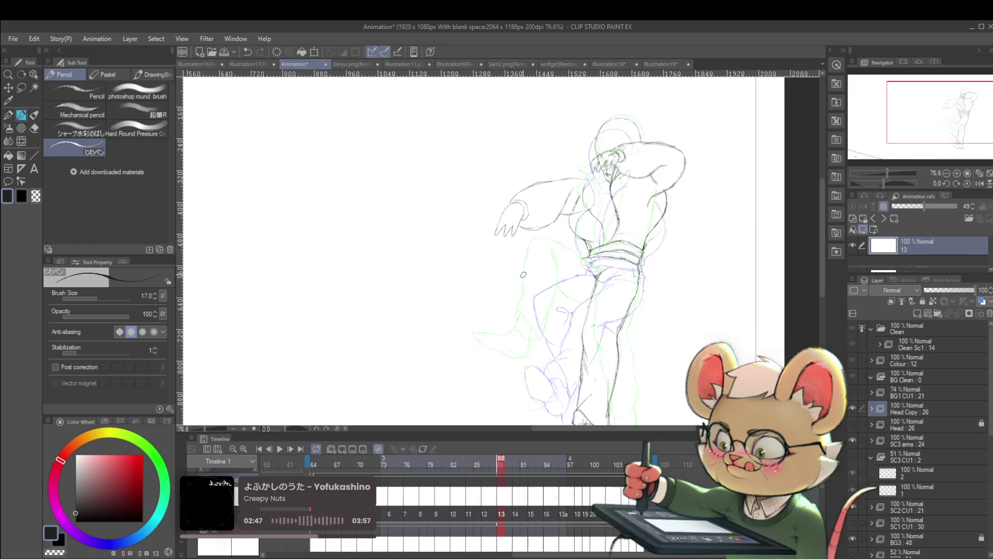
key(ctrl+z)
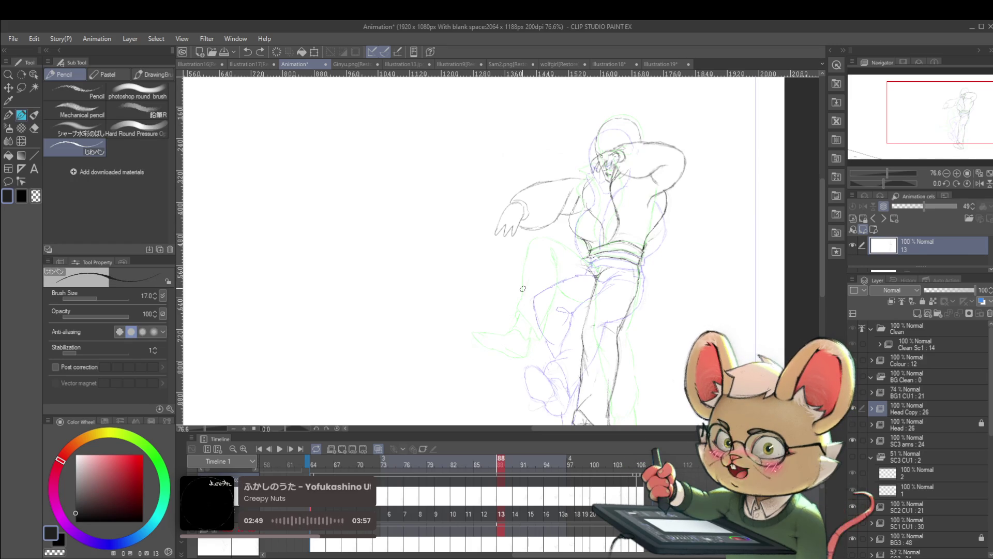
mouse_move(523, 294)
mouse_down()
mouse_move(527, 255)
mouse_move(463, 239)
mouse_move(469, 217)
mouse_up()
key(ctrl+z)
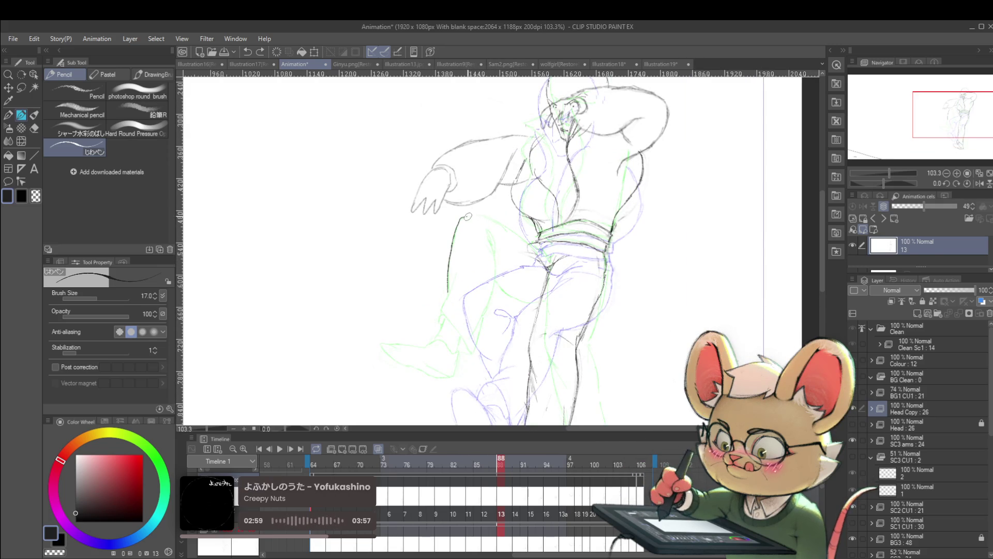
- Draw the raised-knee lines and the leg's darker left contour in pencil
drag(487, 217, 540, 258)
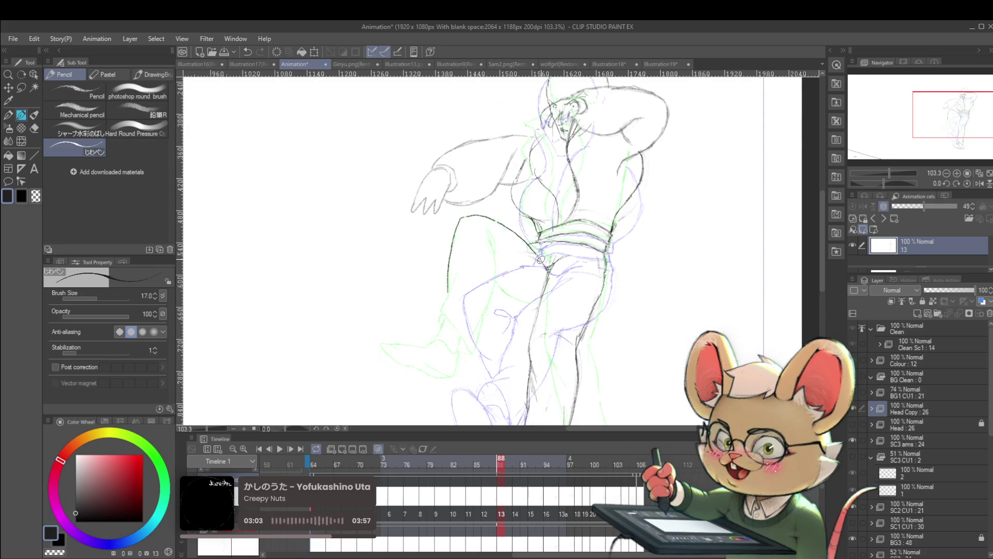
drag(488, 237, 495, 257)
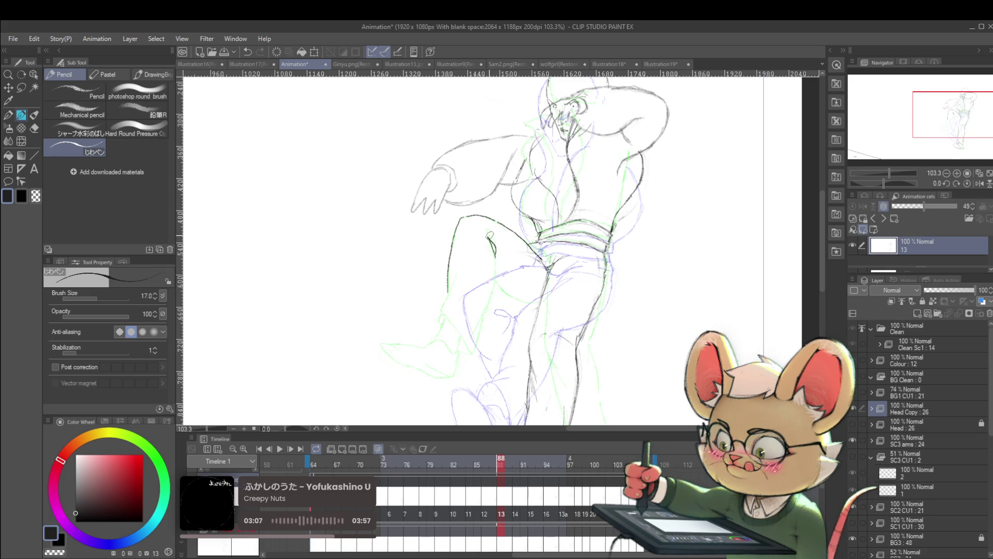
drag(489, 233, 495, 256)
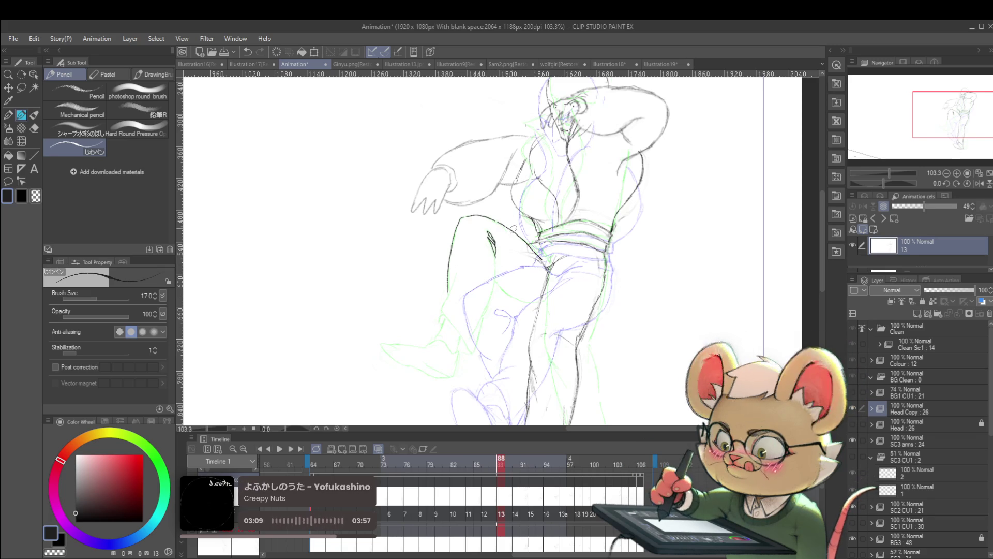
drag(492, 289, 472, 354)
drag(440, 313, 457, 272)
drag(440, 319, 455, 271)
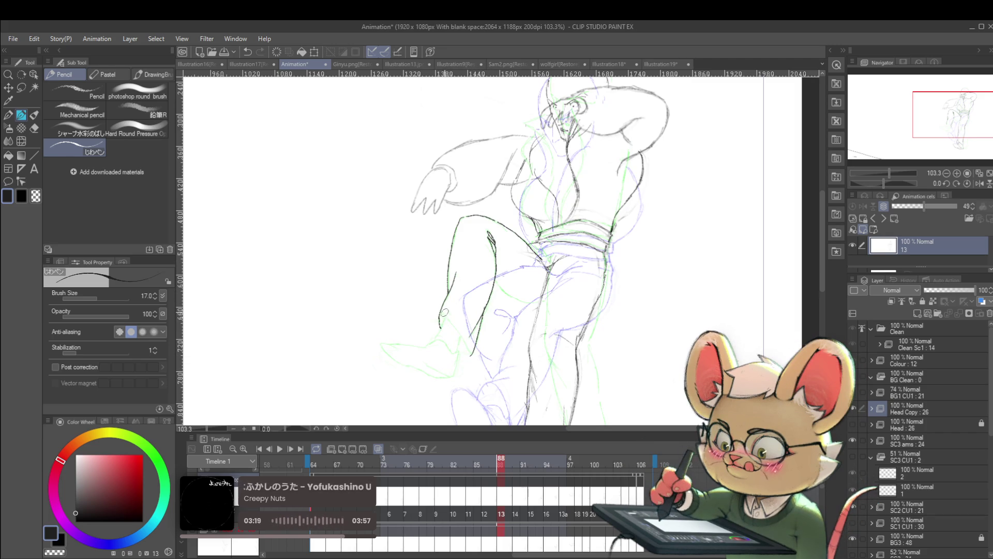
key(ctrl+z)
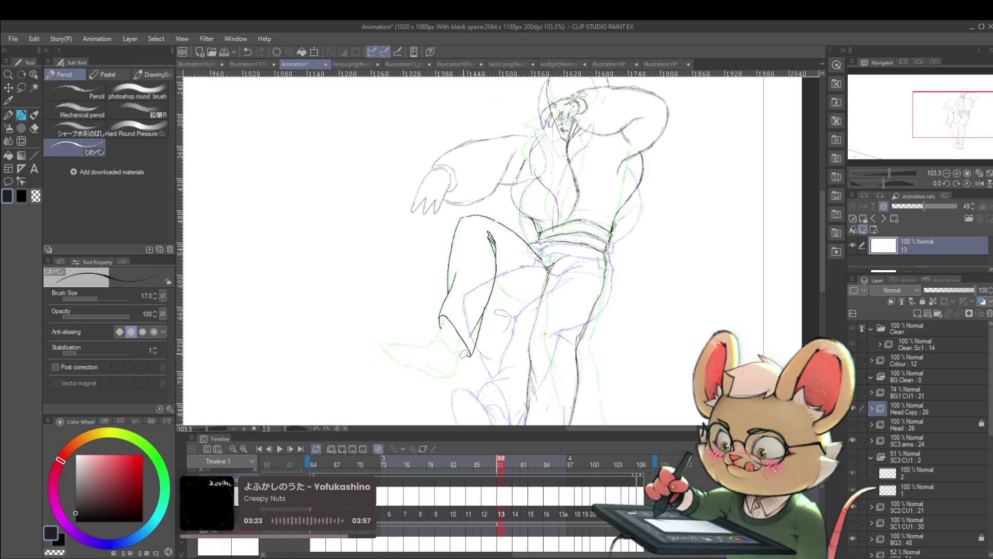
scroll(466, 345, down, 3)
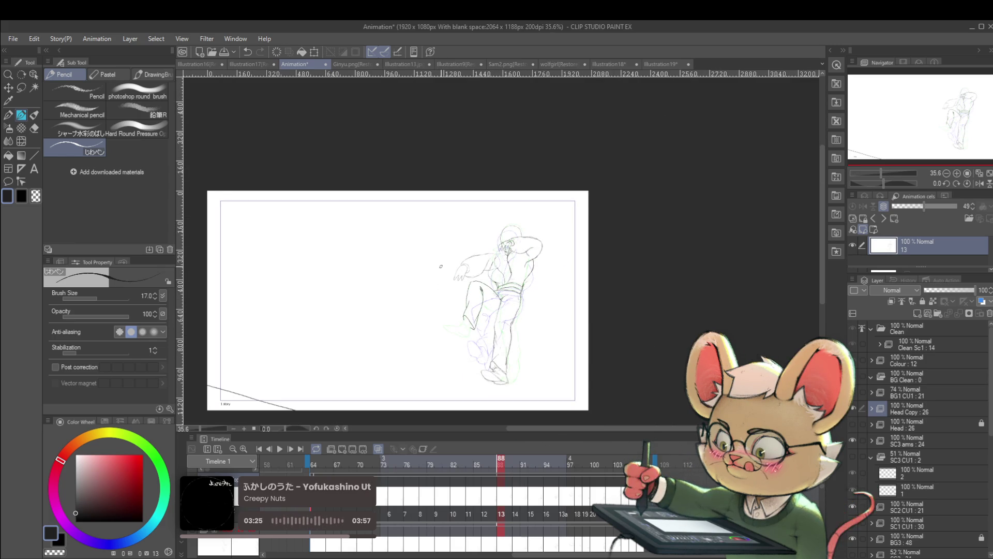
- Stroke along the bent leg, then extend the boot-tip outline and darken its bottom line
scroll(445, 326, up, 5)
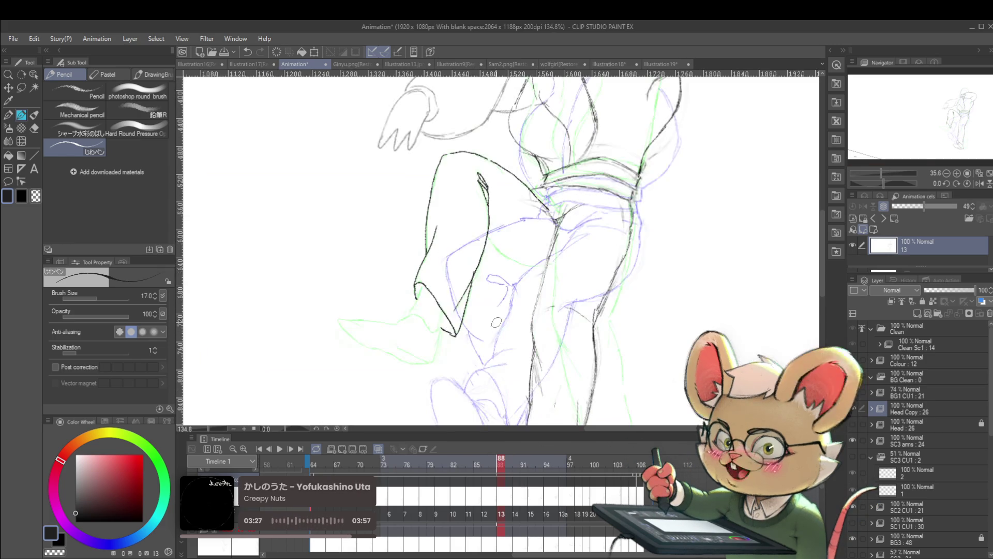
mouse_move(354, 364)
mouse_down()
mouse_move(320, 341)
mouse_move(339, 327)
mouse_move(375, 330)
mouse_up()
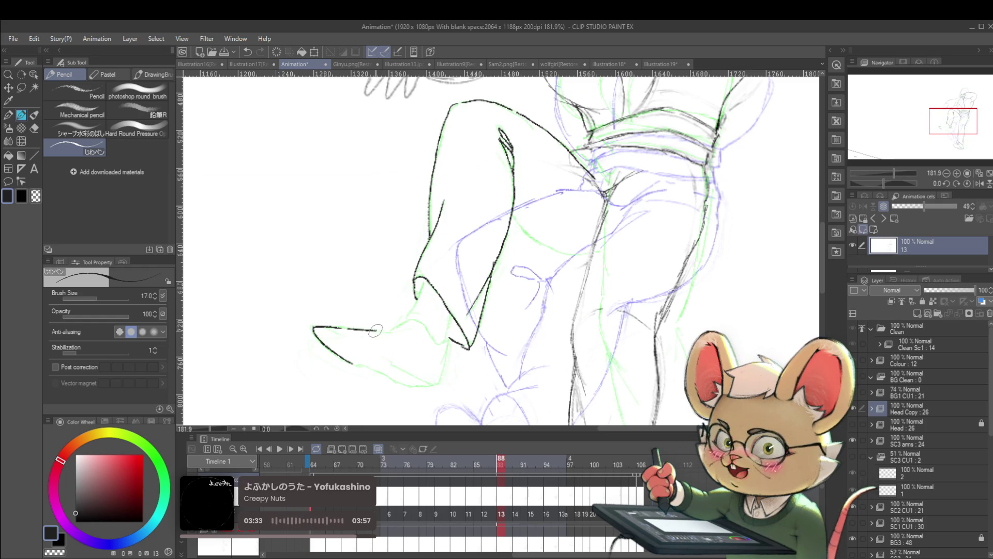
drag(511, 156, 531, 173)
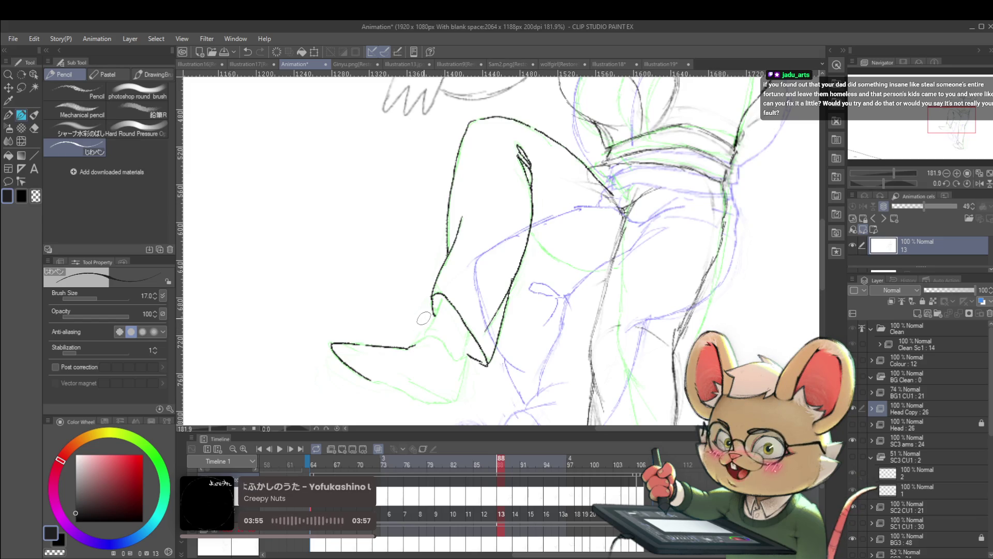
mouse_move(407, 348)
mouse_down()
mouse_move(440, 340)
mouse_move(457, 358)
mouse_up()
key(ctrl+z)
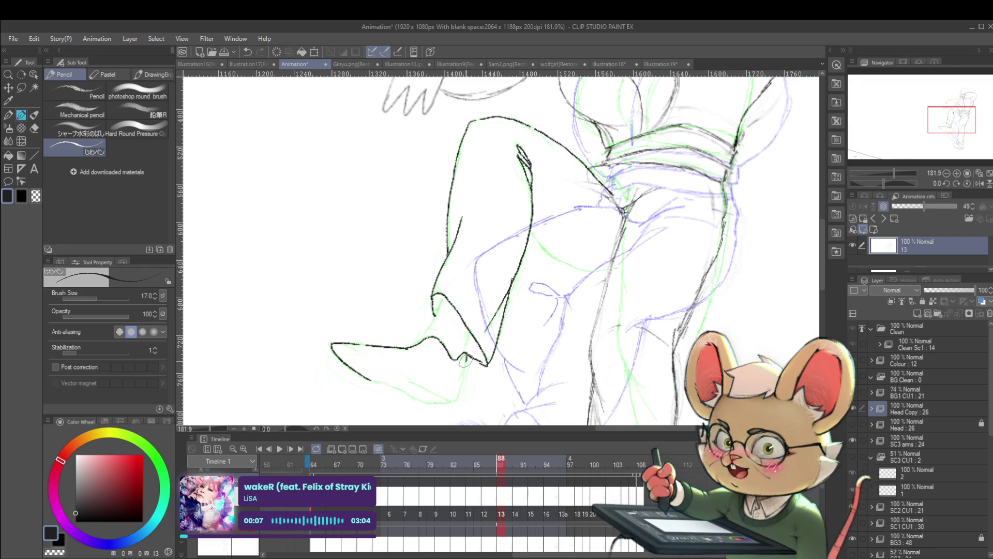
scroll(455, 393, down, 5)
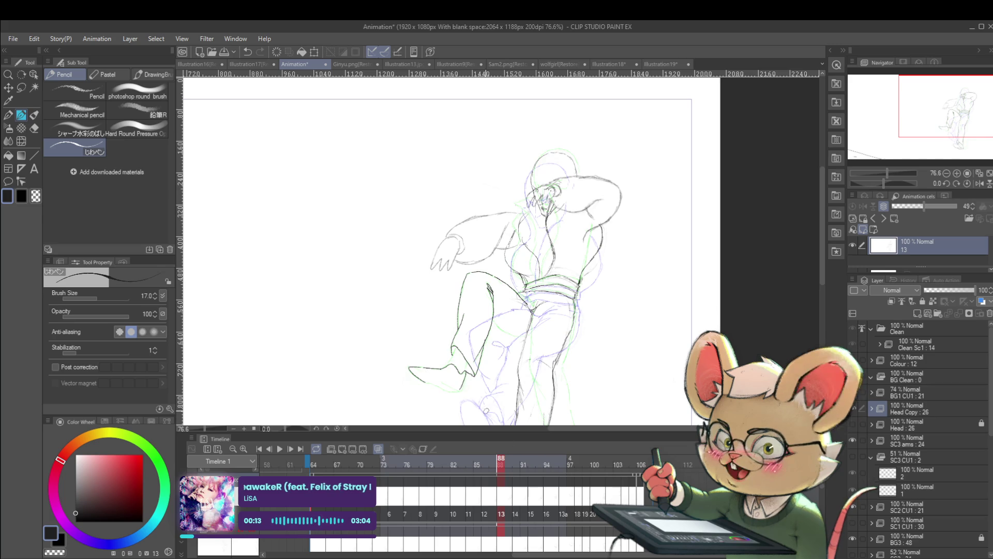
scroll(429, 370, up, 4)
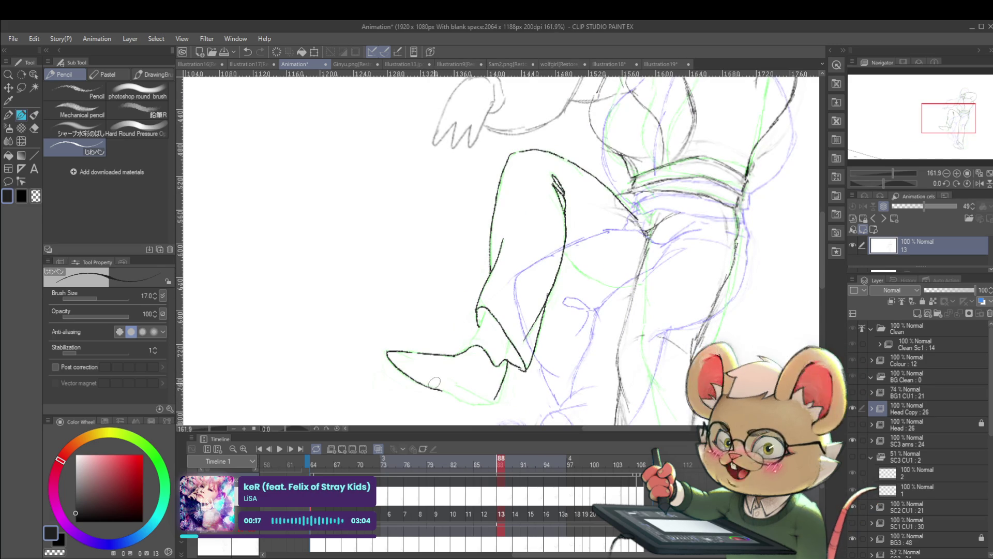
drag(426, 385, 440, 390)
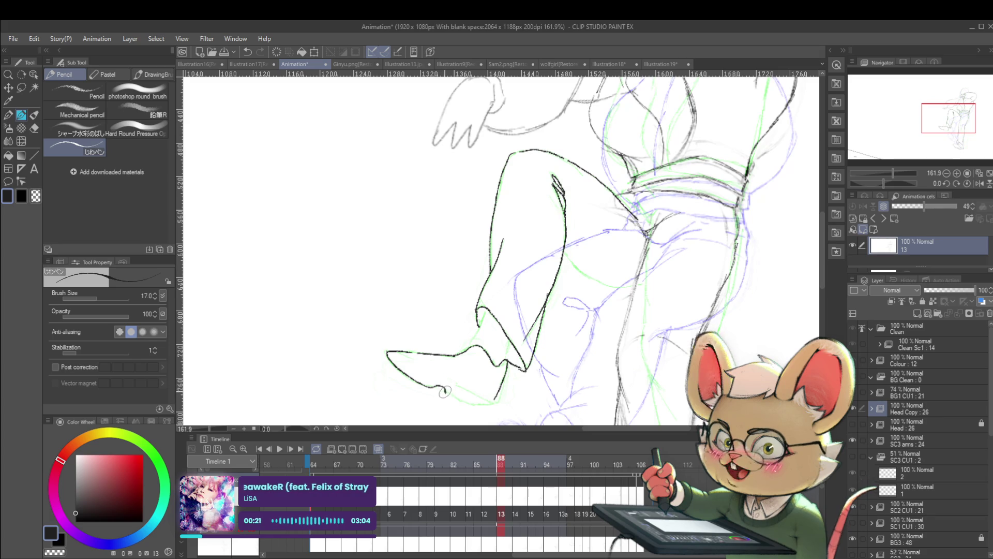
drag(446, 394, 468, 406)
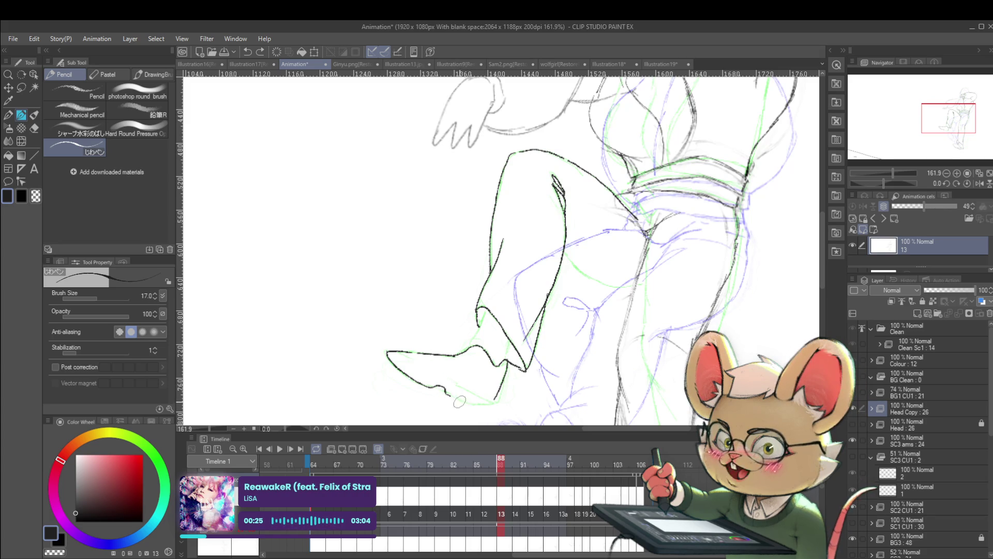
drag(443, 391, 478, 407)
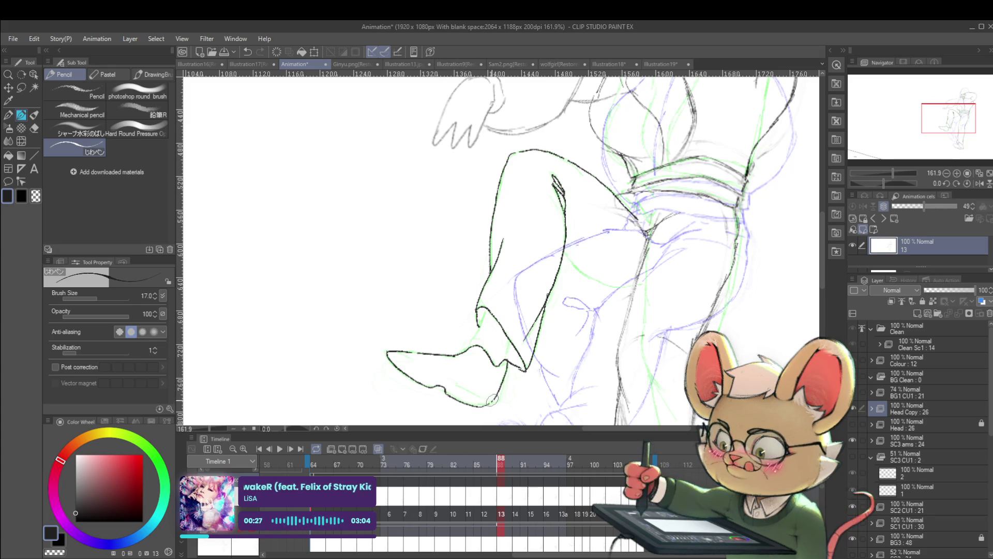
scroll(489, 386, down, 5)
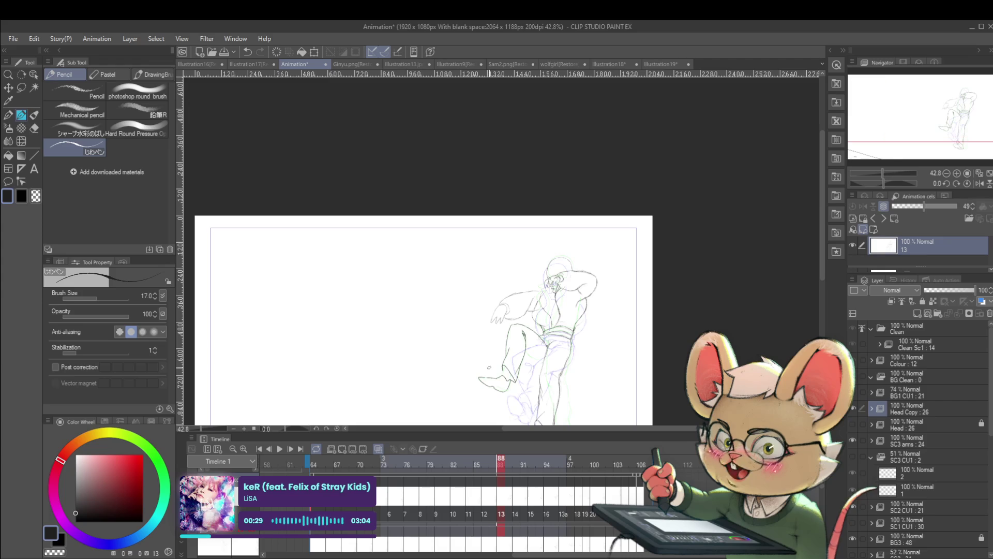
- Toggle the Navigator's horizontal flip a few times to check the pose, then unflip with H
click(980, 184)
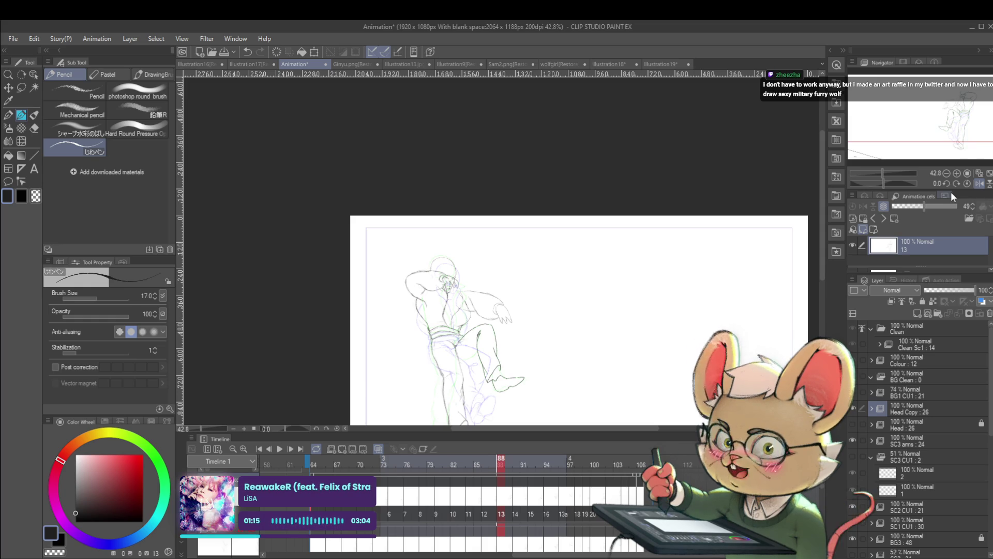
click(981, 184)
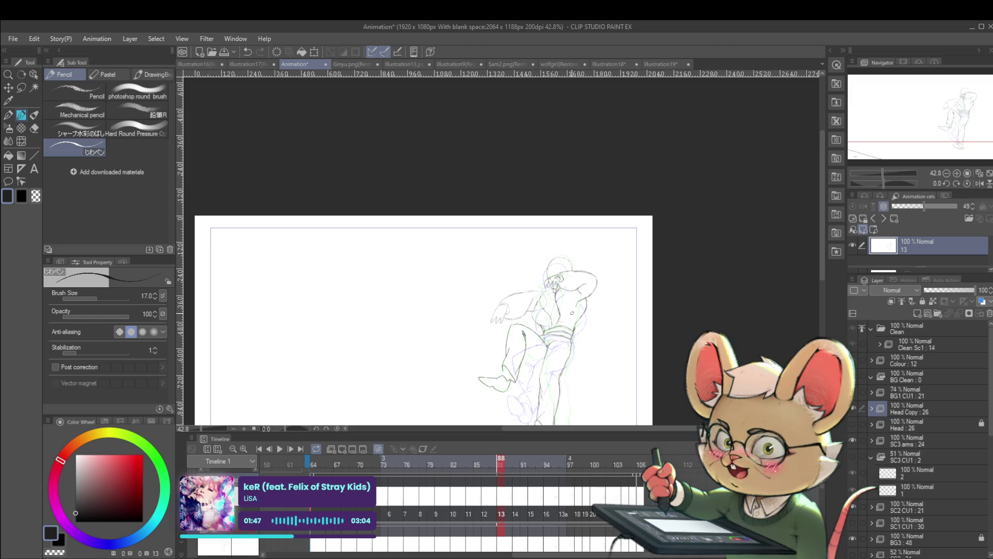
click(980, 183)
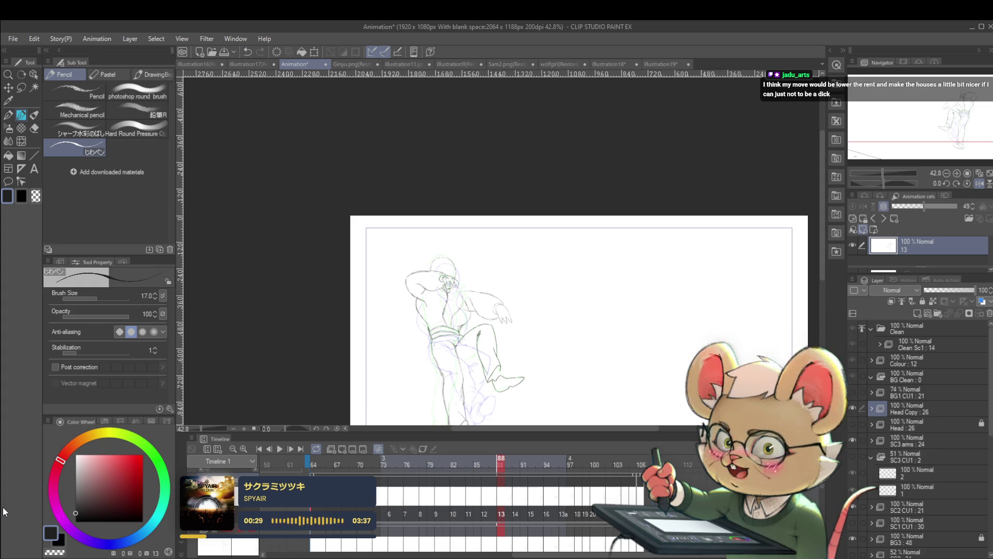
key(h)
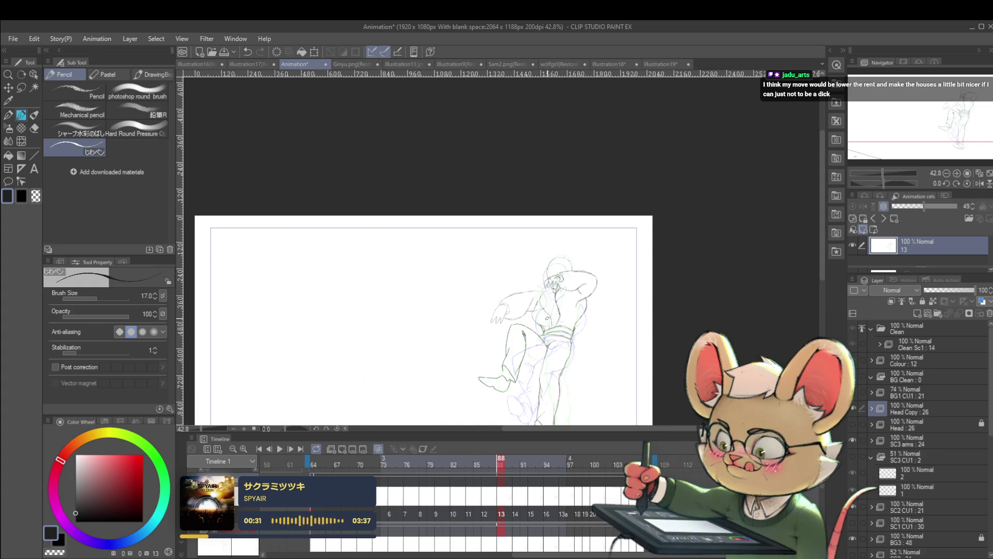
- Pan the page, toggle the flip back off, and zoom out to show the whole figure
drag(546, 317, 569, 289)
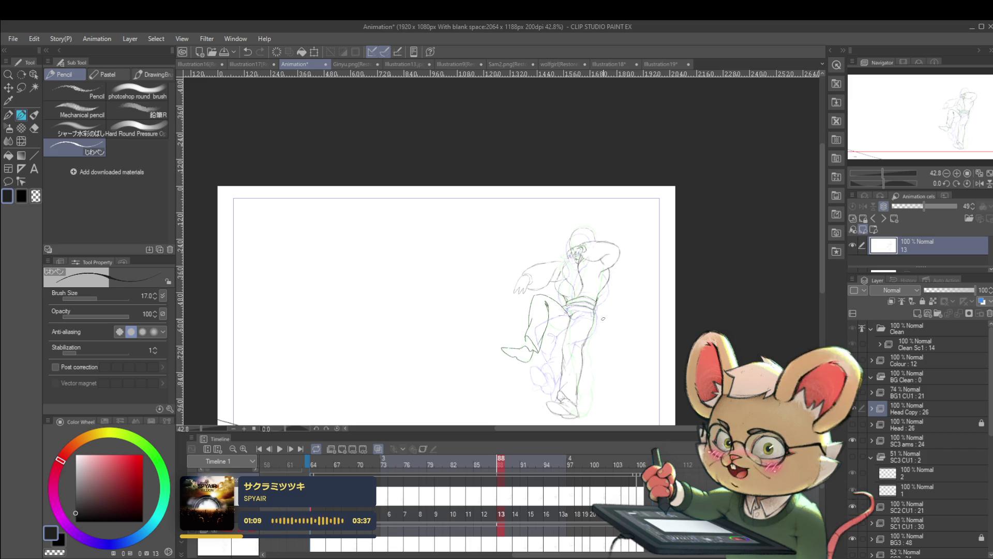
click(979, 184)
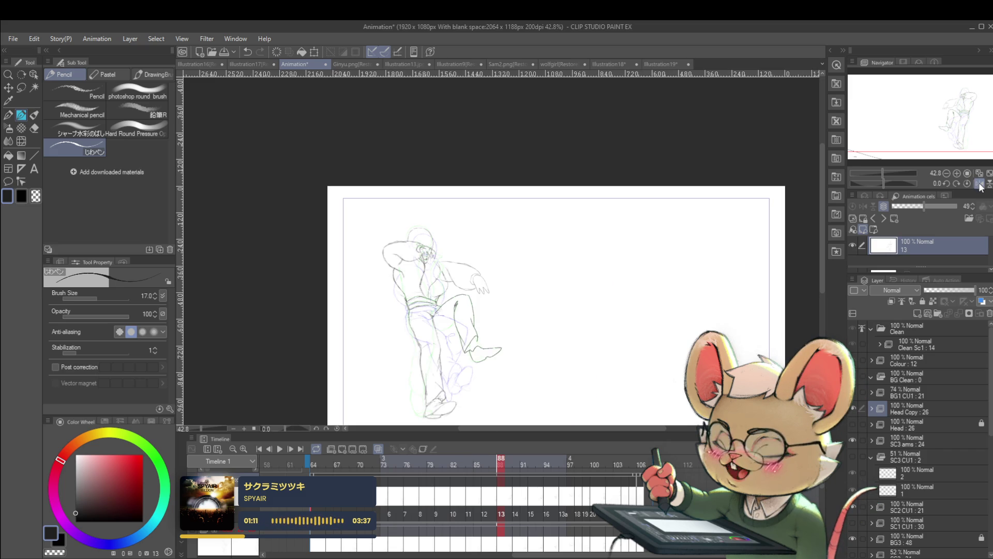
click(982, 183)
scroll(518, 258, up, 3)
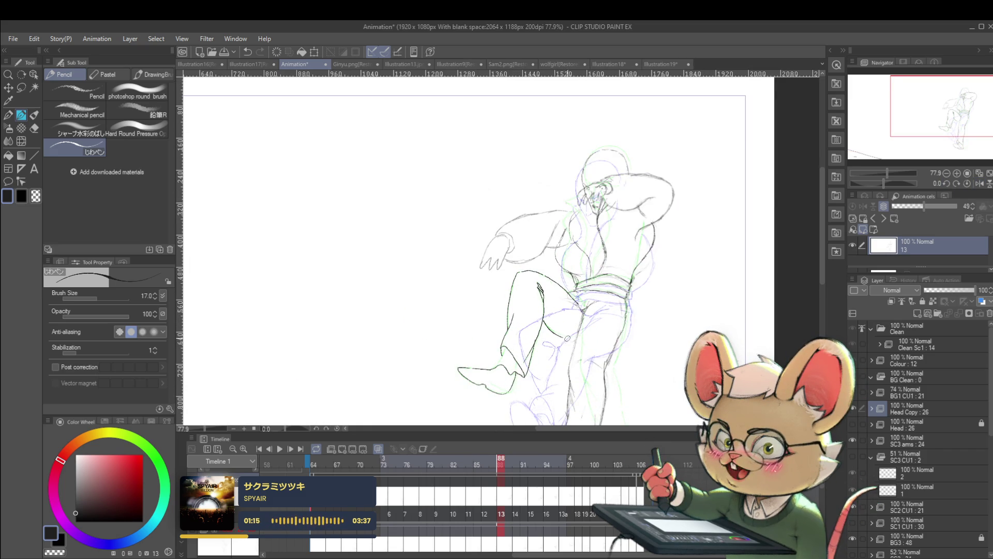
scroll(561, 326, down, 3)
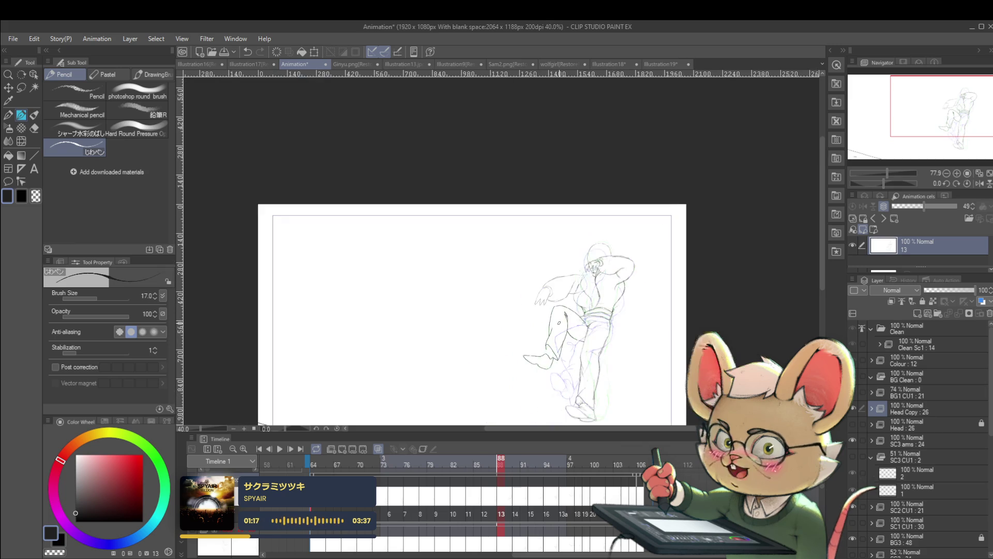
scroll(560, 324, up, 4)
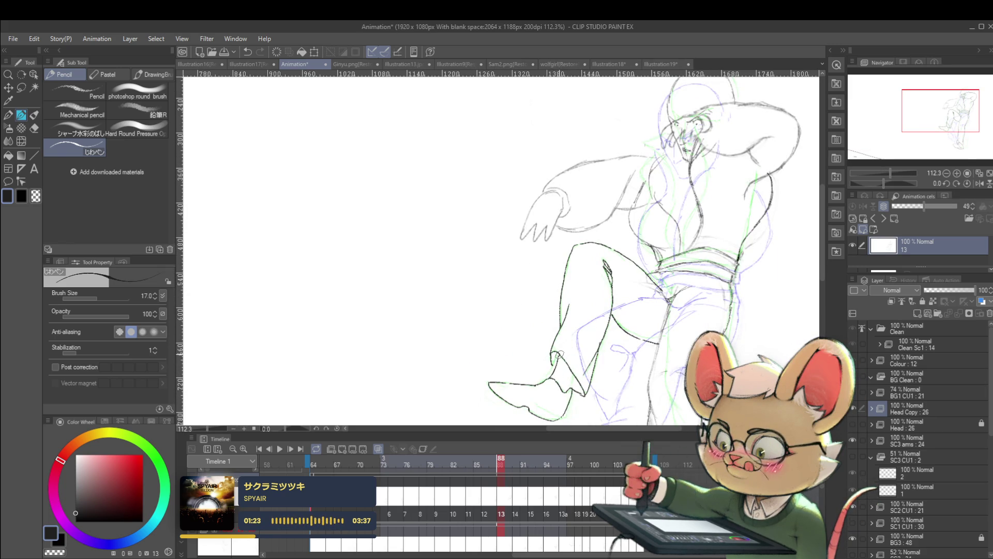
scroll(565, 340, down, 3)
scroll(565, 340, down, 1)
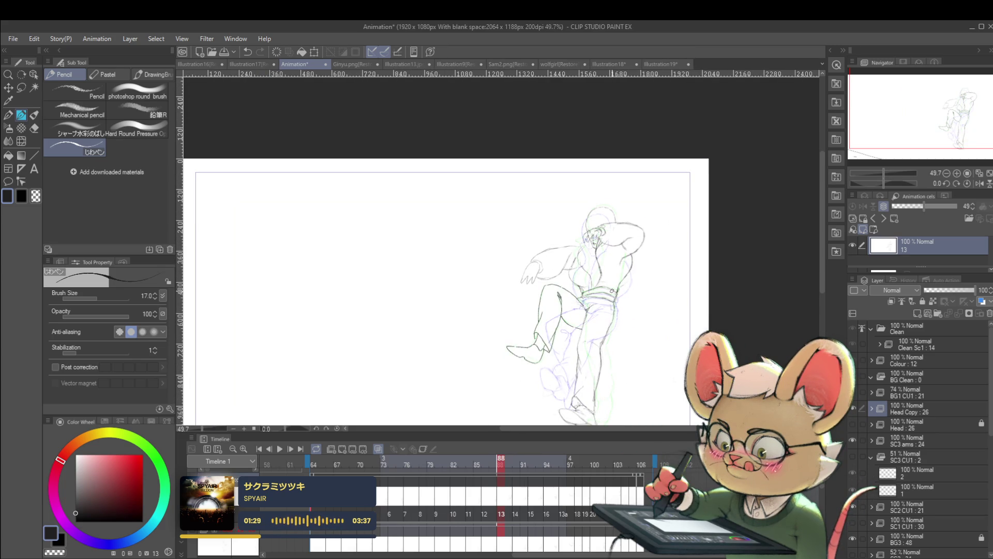
- Mirror the view and step between cels 13 and 16 to compare the poses
click(979, 183)
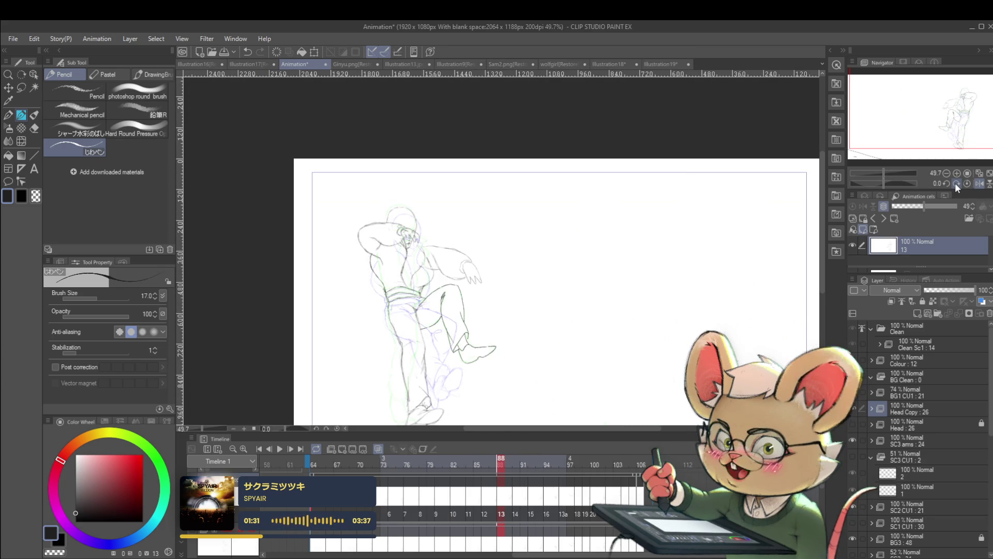
key(Right)
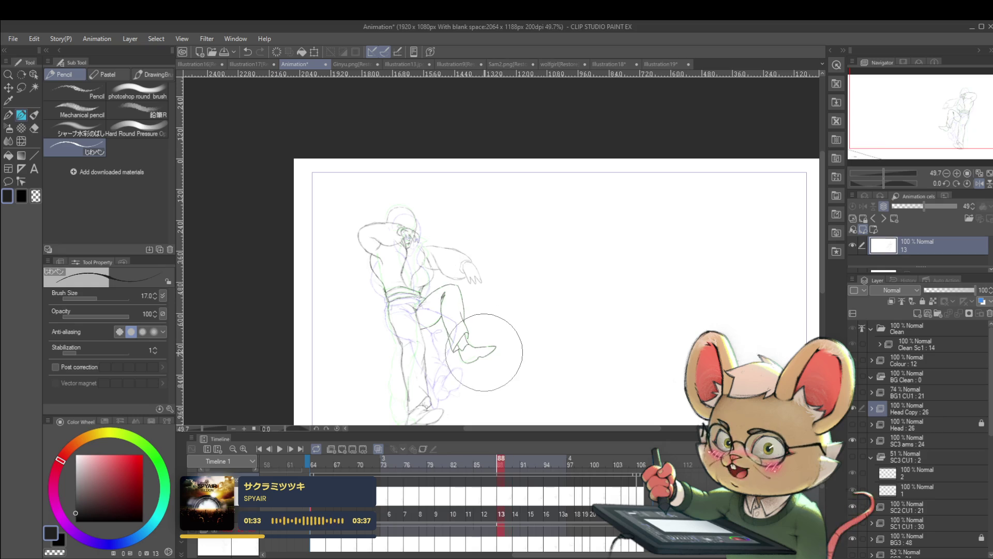
key(Right)
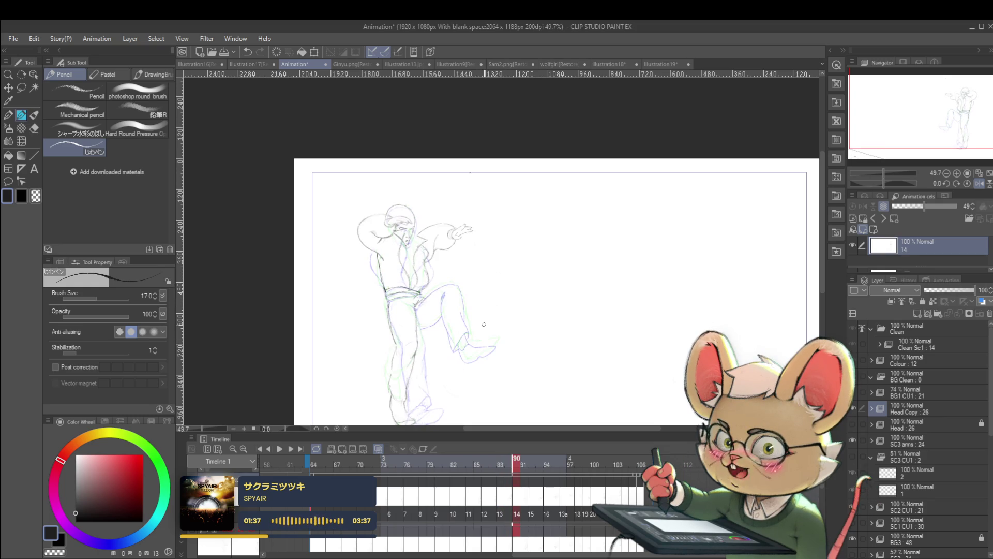
key(Right)
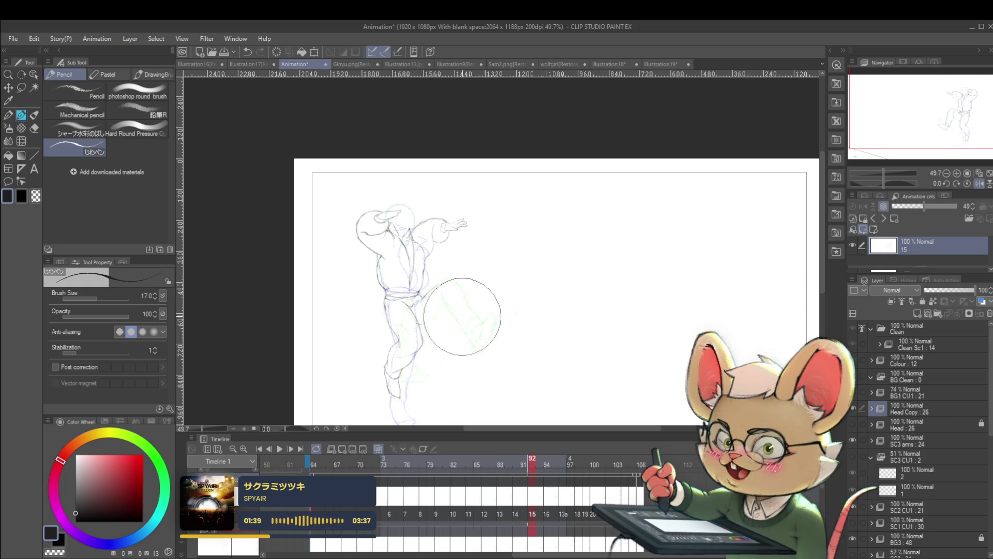
key(Left)
key(Left)
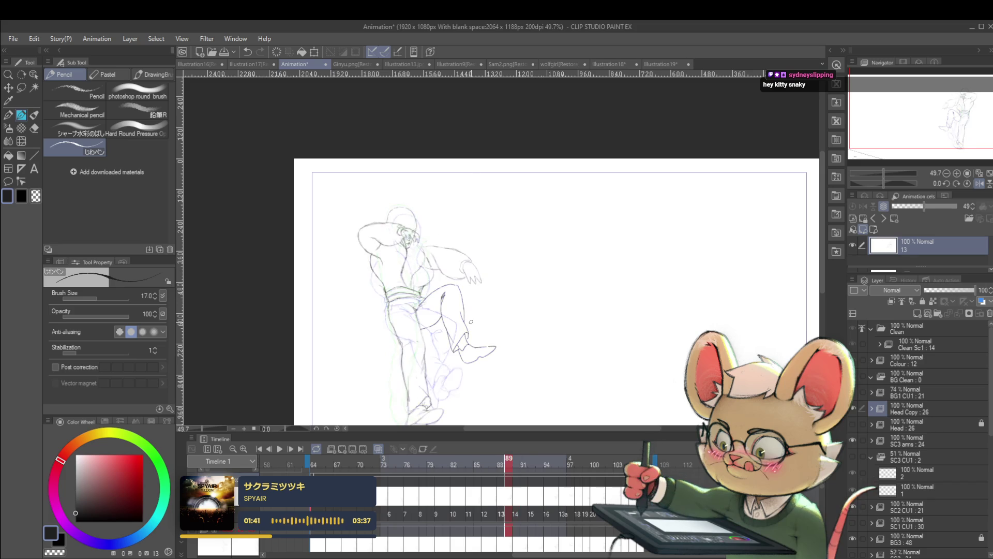
key(Right)
key(Right)
key(Right)
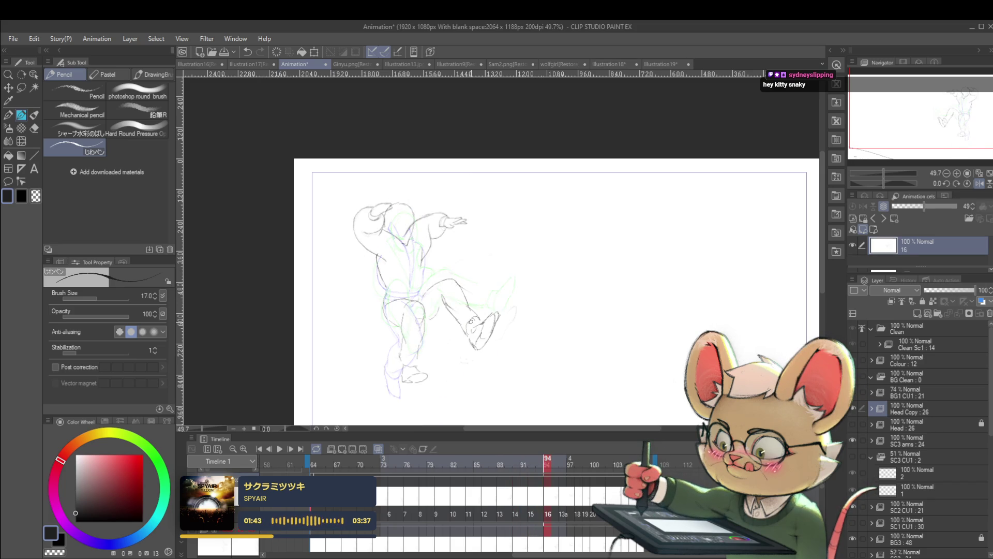
key(Left)
key(Left)
key(Left)
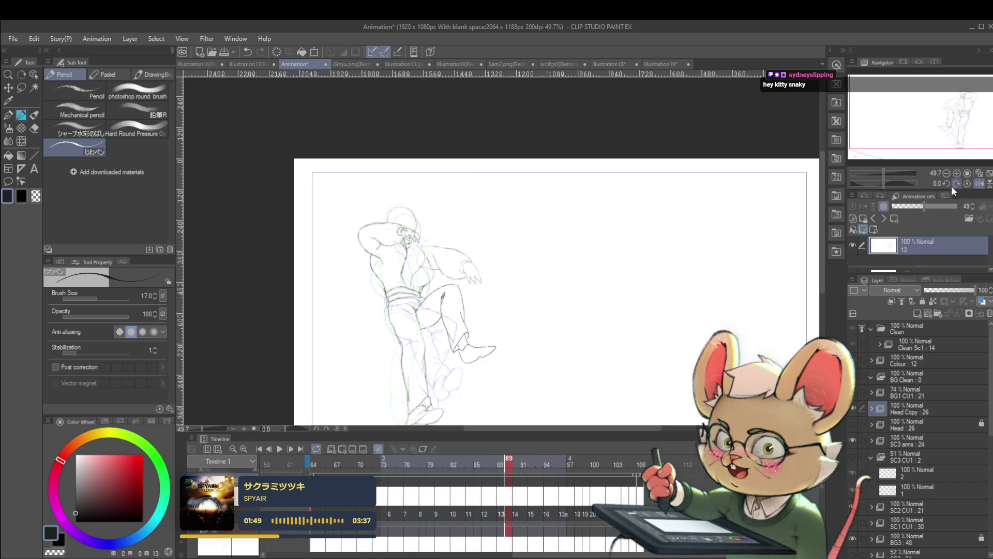
- Unflip the view, settle on cel 14, and sketch a new line down from the foot
click(980, 184)
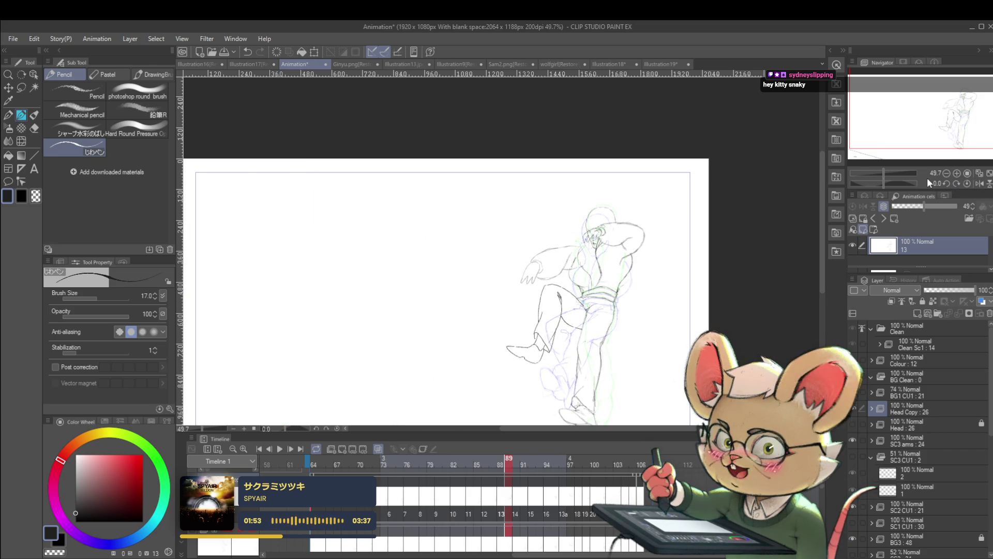
key(Left)
key(Left)
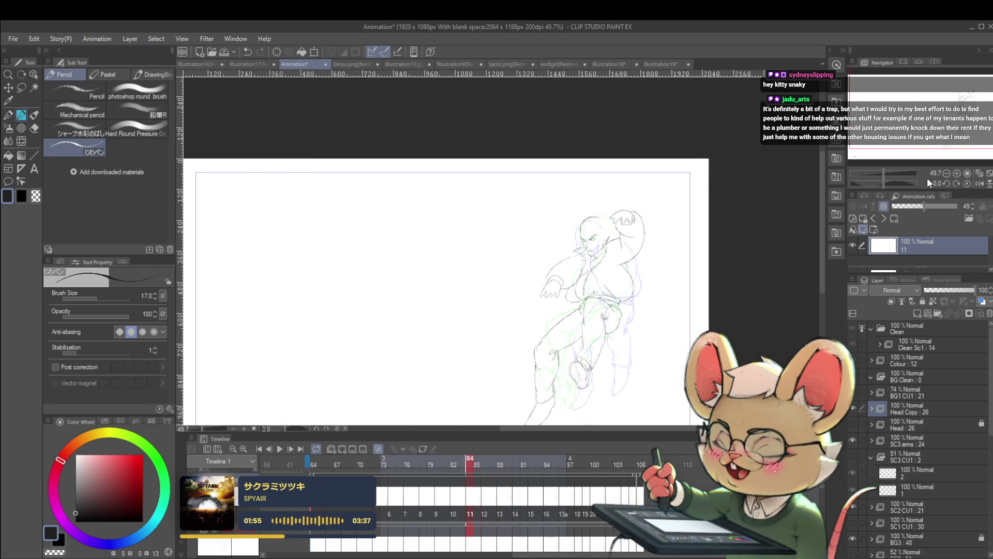
key(Right)
key(Right)
key(Right)
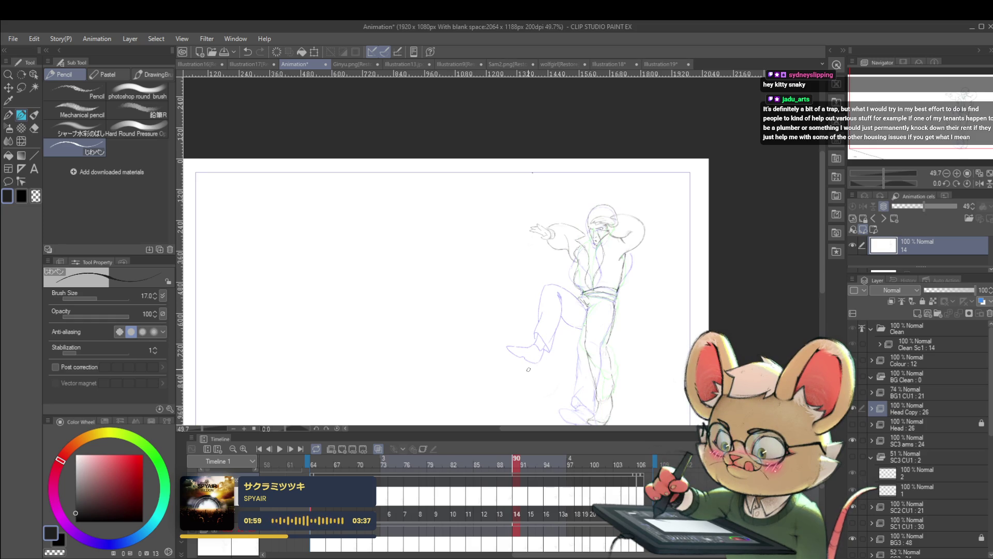
drag(535, 365, 527, 396)
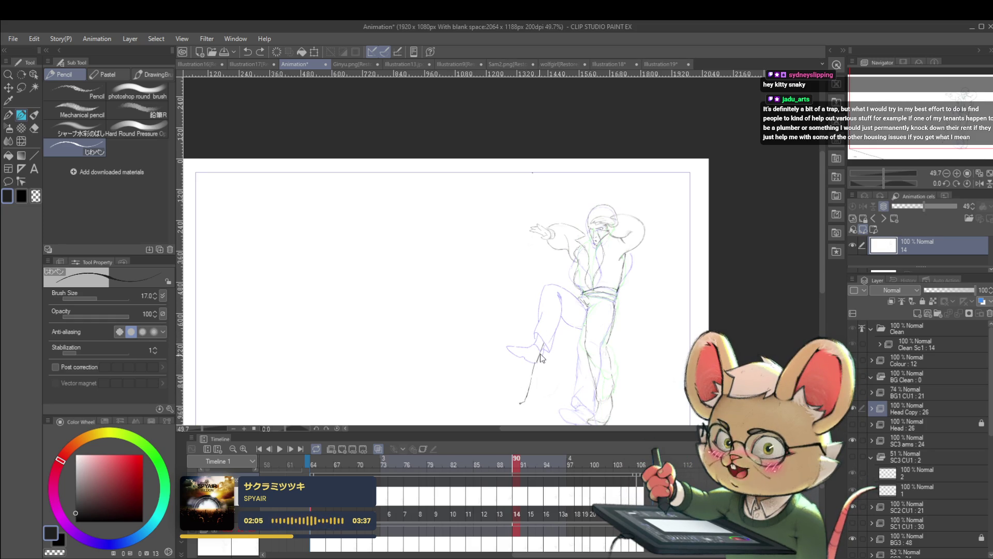
- Extend the lower-leg pencil line, redraw the foot, and lasso-select the lower leg
drag(568, 311, 583, 297)
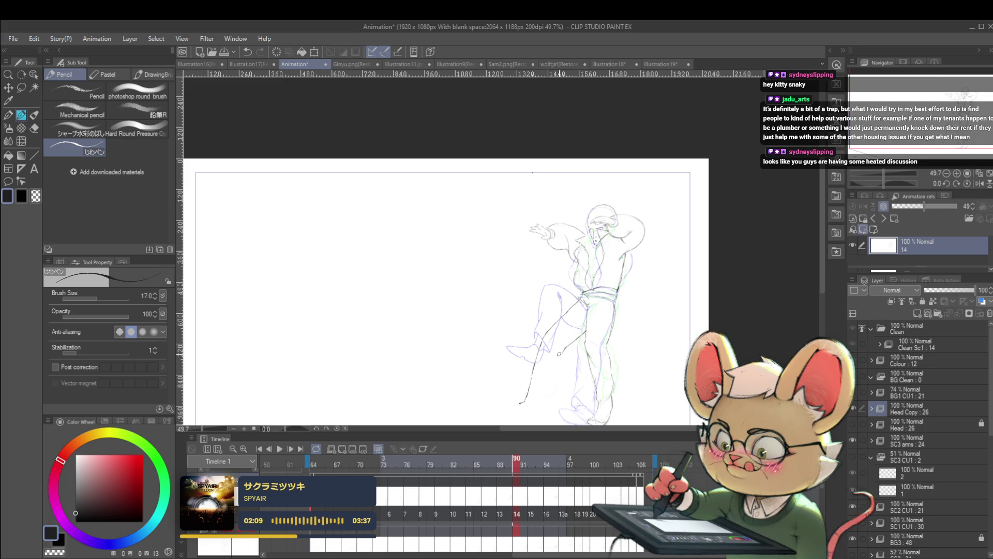
mouse_move(557, 366)
mouse_down()
mouse_move(545, 397)
mouse_move(566, 343)
mouse_up()
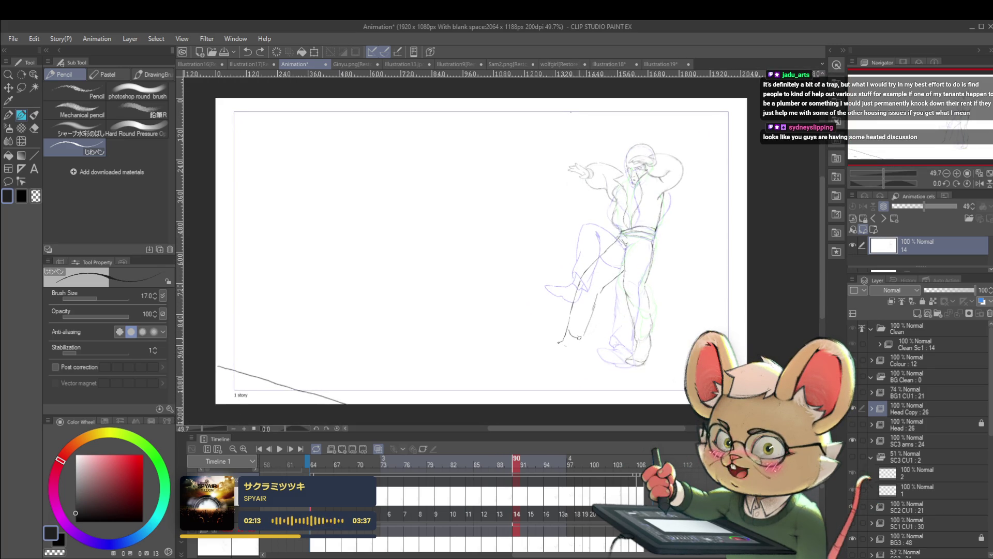
drag(584, 331, 562, 358)
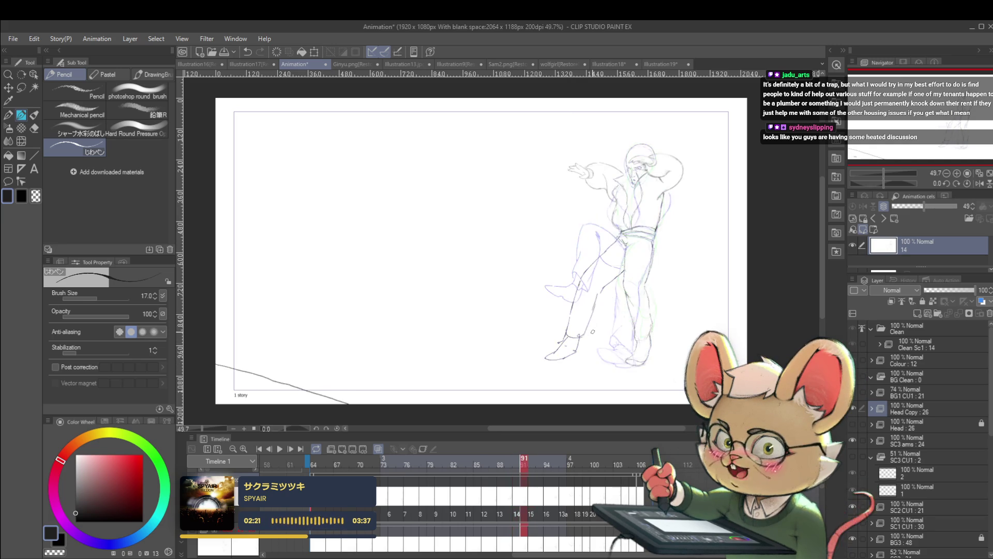
mouse_move(595, 337)
mouse_down()
mouse_move(561, 373)
mouse_move(600, 300)
mouse_move(589, 360)
mouse_up()
- Scale/rotate the lasso-selected lower leg and foot, then commit the transform
key(ctrl+t)
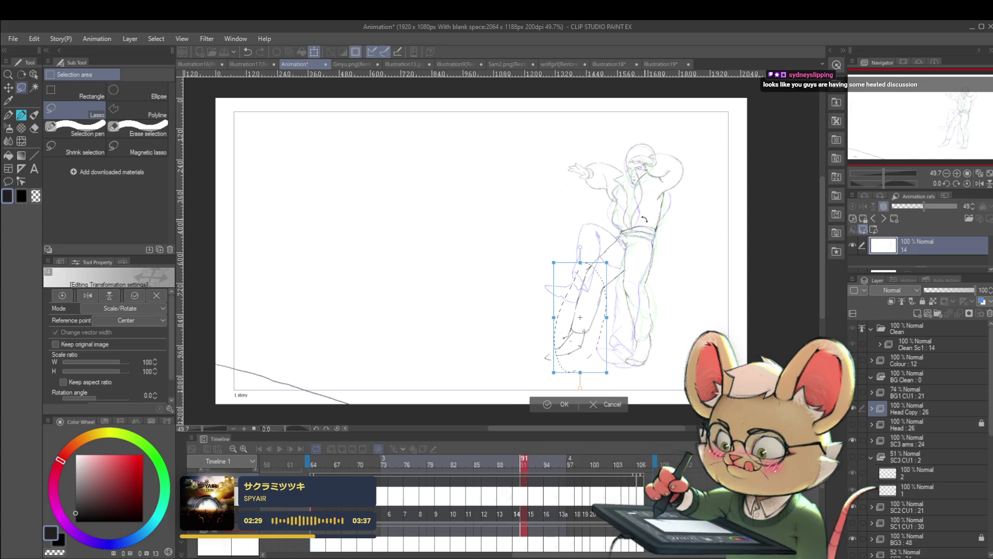
key(Return)
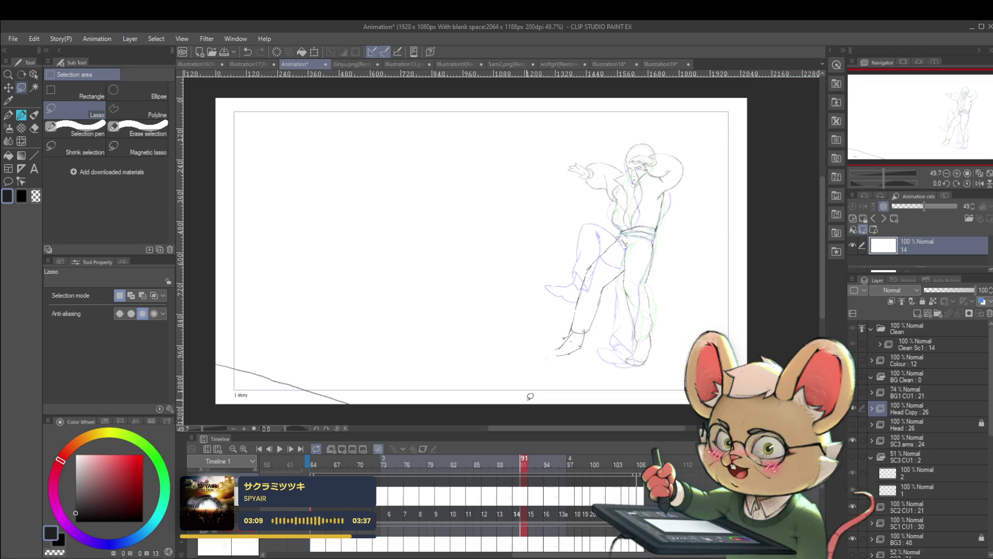
- Check the pose in a mirrored canvas view, flip back, and zoom in on the legs
click(979, 184)
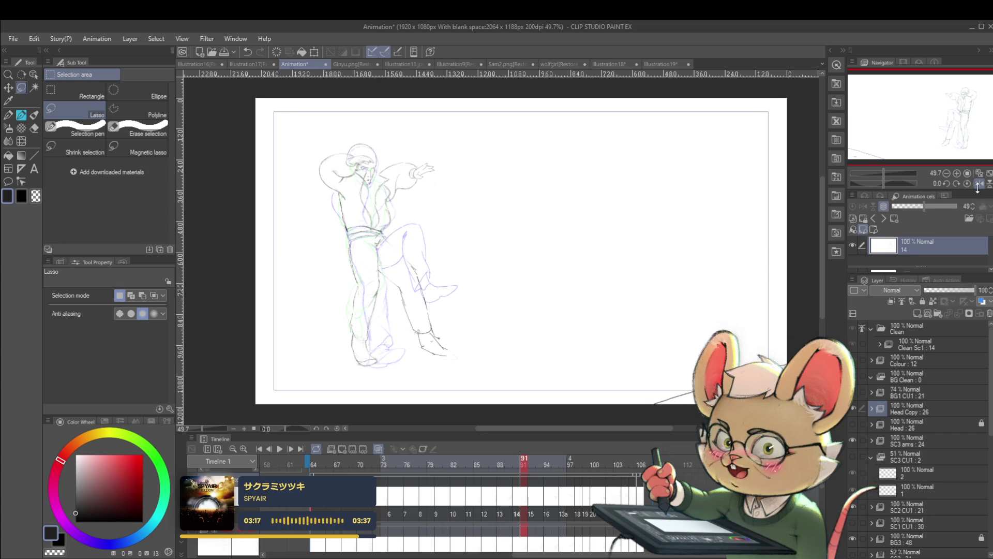
key(h)
drag(596, 265, 605, 262)
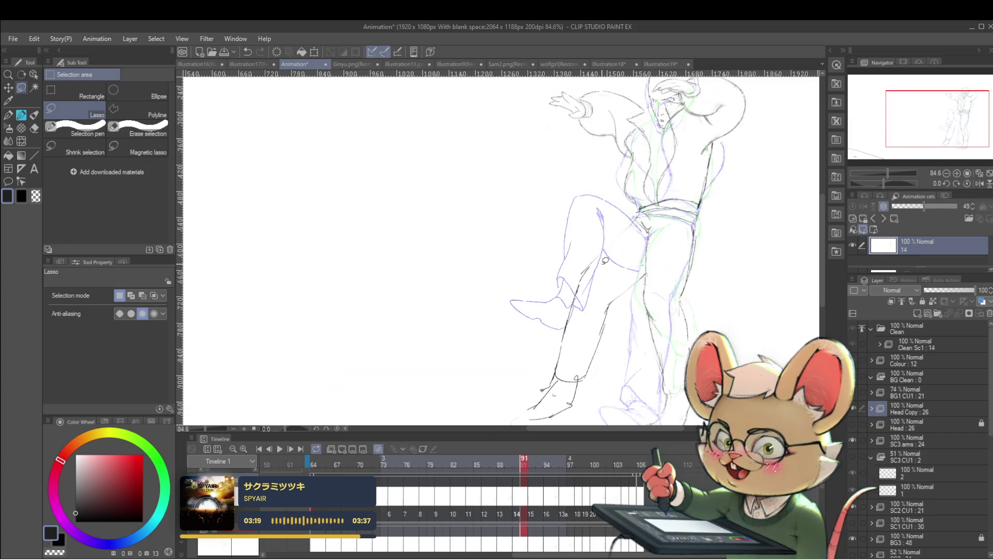
key(p)
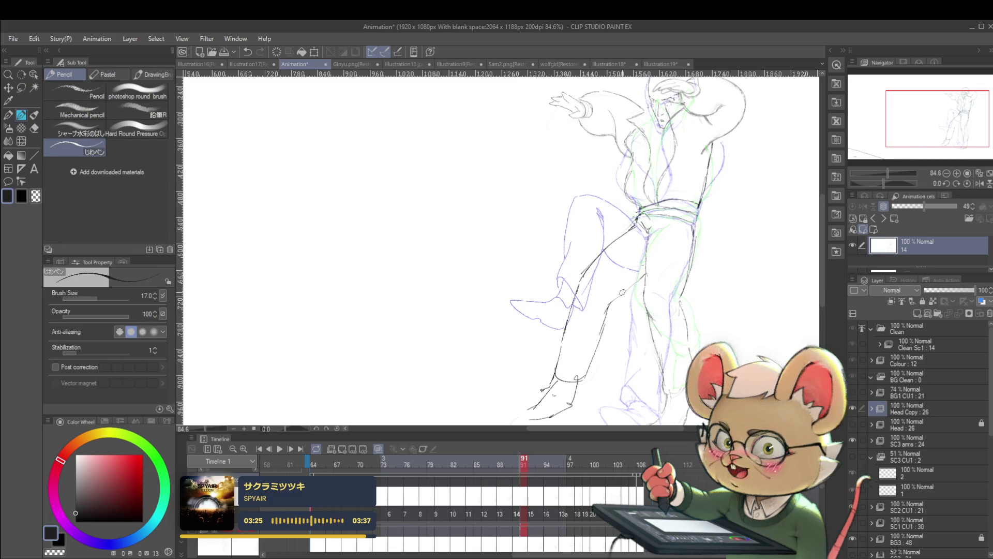
drag(678, 271, 653, 299)
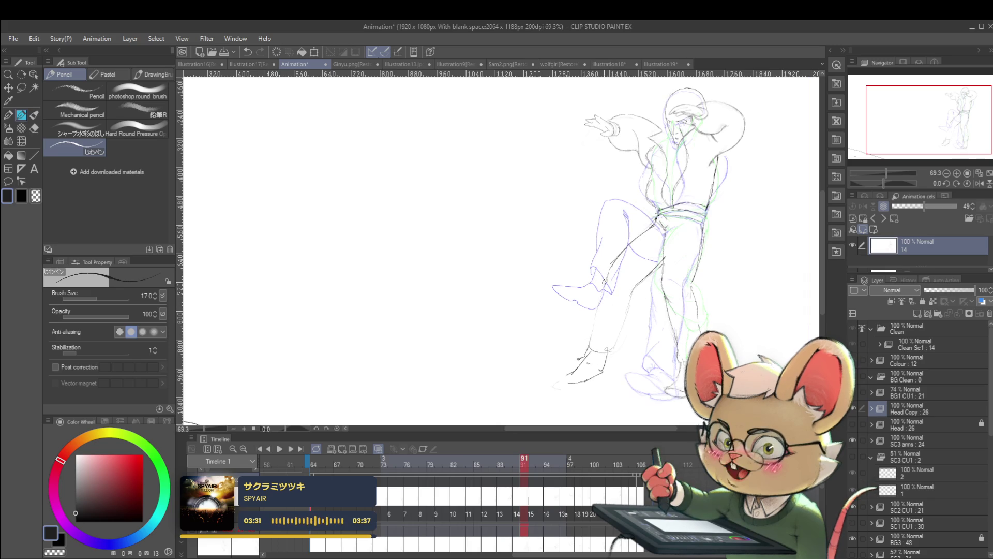
- Draw a fresh pencil line along the lower leg, replacing an undone short stroke
drag(612, 262, 610, 280)
key(ctrl+z)
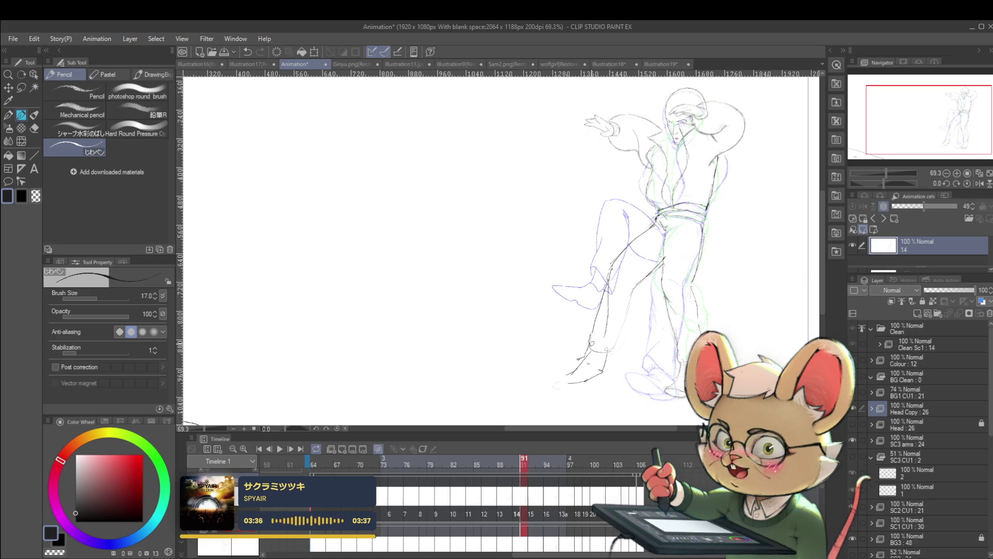
drag(592, 348, 617, 342)
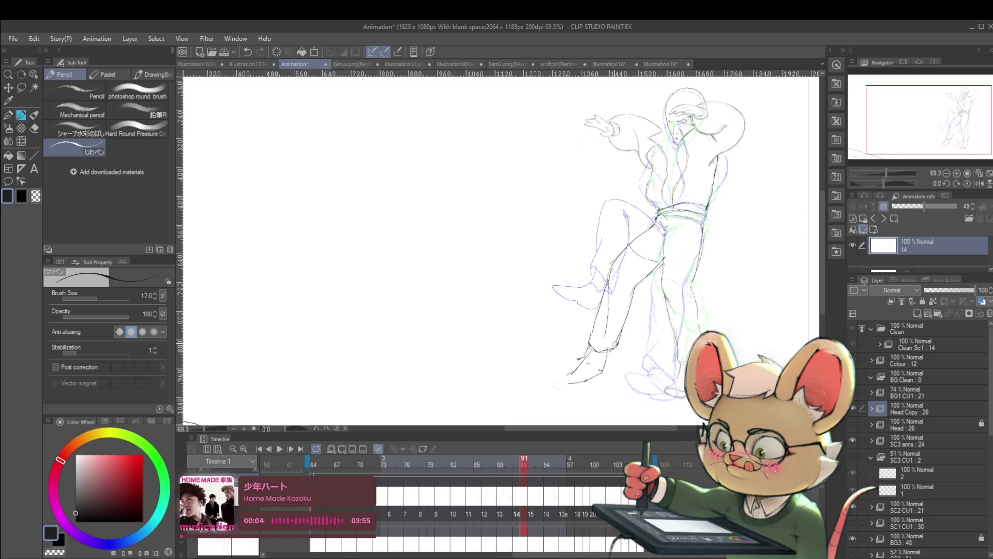
scroll(634, 326, down, 5)
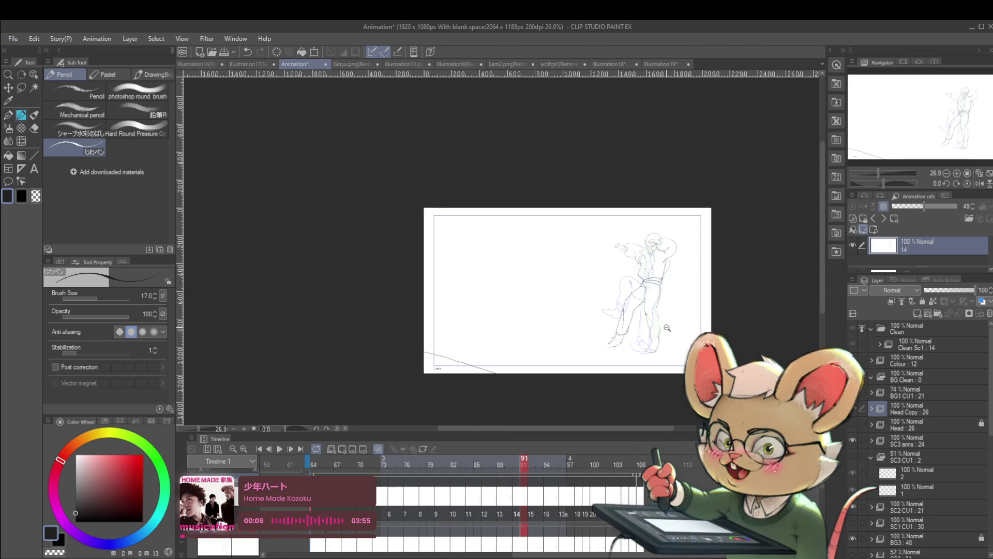
scroll(662, 325, up, 2)
key(period)
click(280, 449)
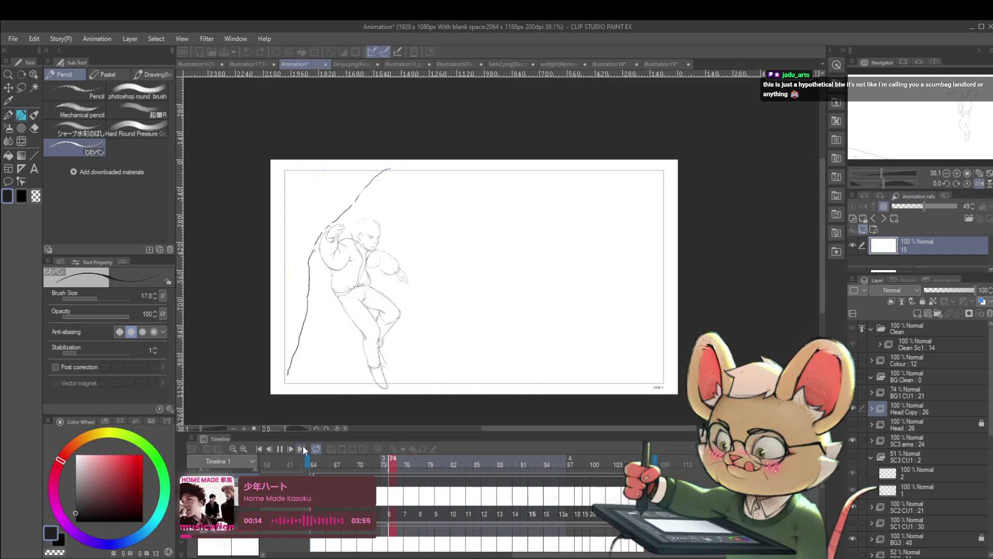
click(278, 455)
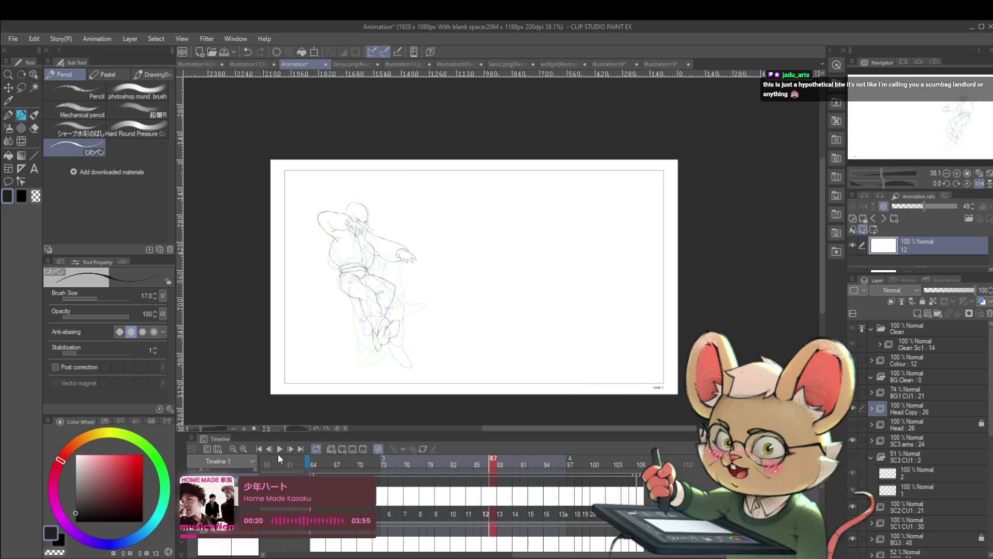
key(Right)
key(Right)
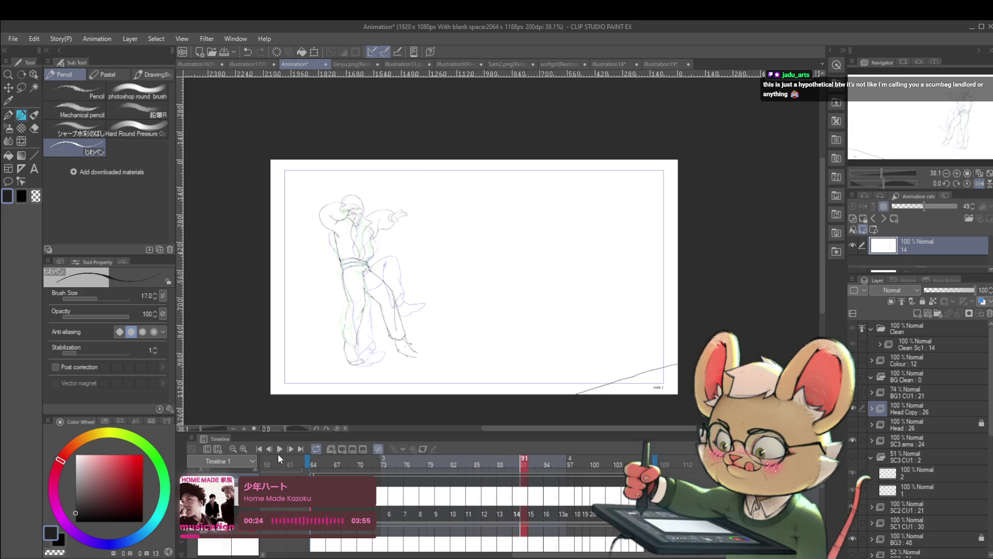
key(Left)
key(Left)
key(Left)
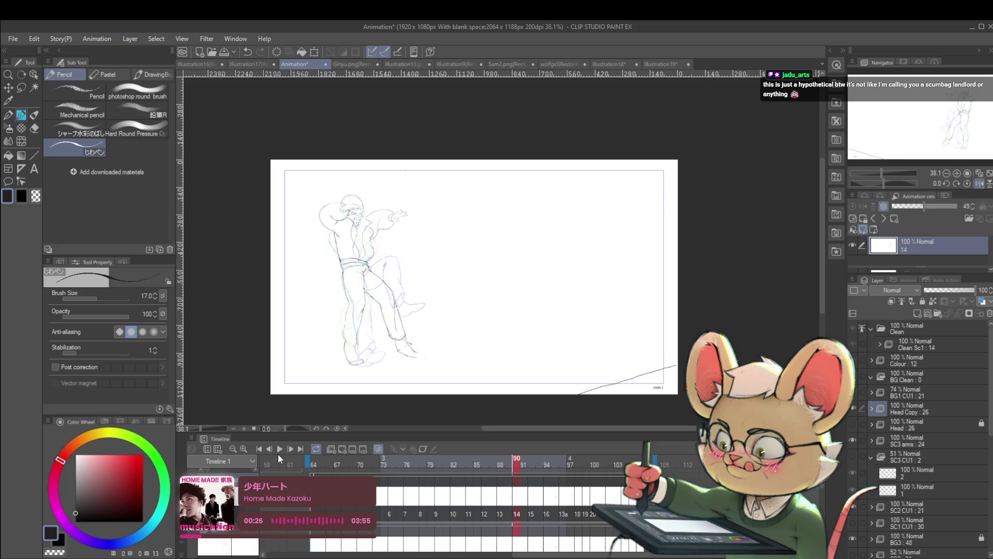
key(Left)
key(Left)
key(Left)
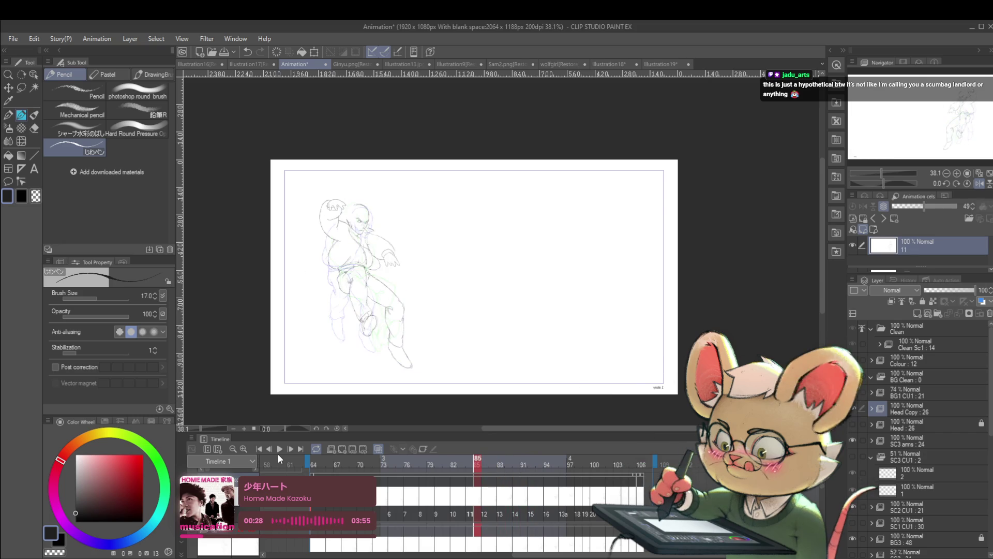
key(Right)
key(Right)
key(Right)
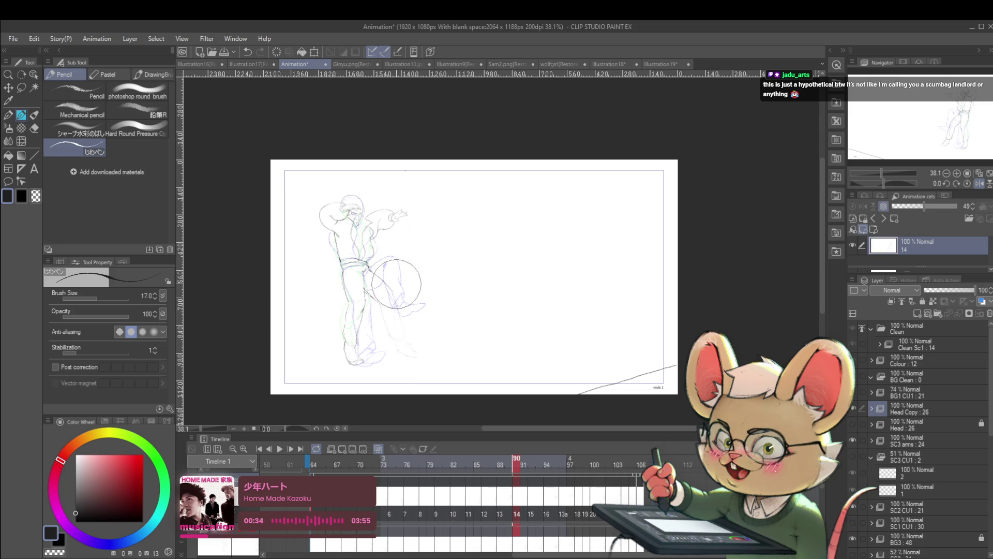
scroll(419, 215, up, 3)
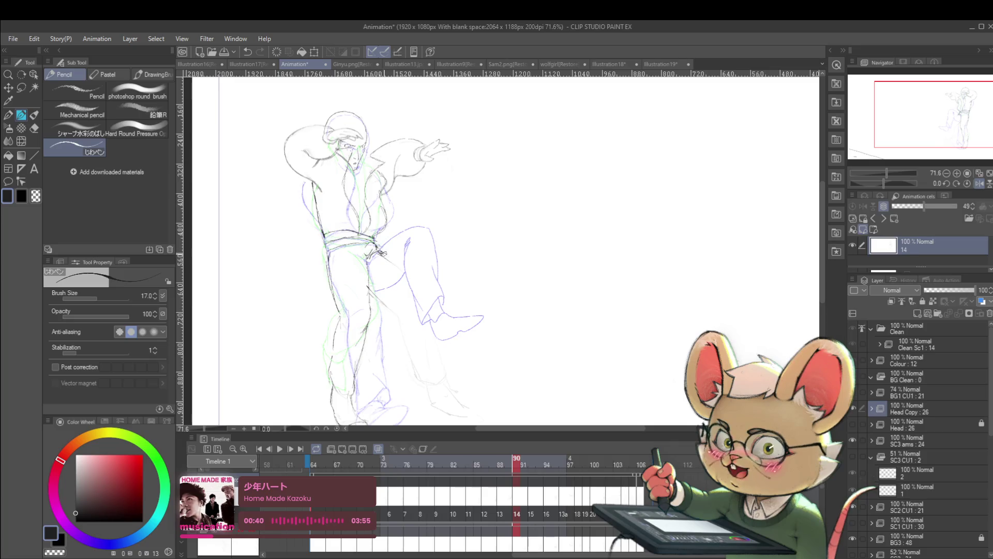
- Add pencil strokes to the foot, mirror the view, and draw a short vertical line near the leg
mouse_move(422, 361)
mouse_down()
mouse_move(439, 341)
mouse_move(446, 362)
mouse_move(423, 363)
mouse_move(419, 373)
mouse_move(439, 367)
mouse_up()
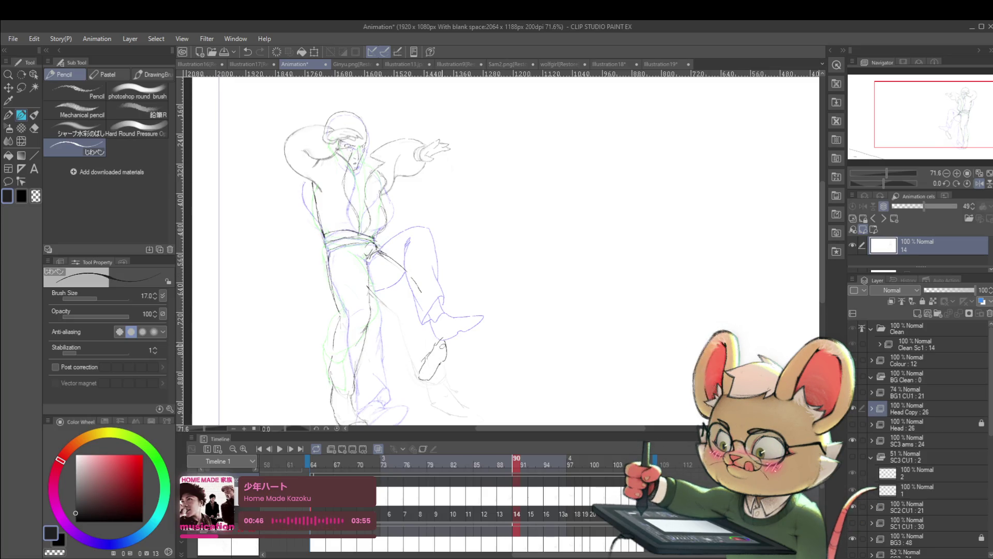
scroll(439, 351, down, 3)
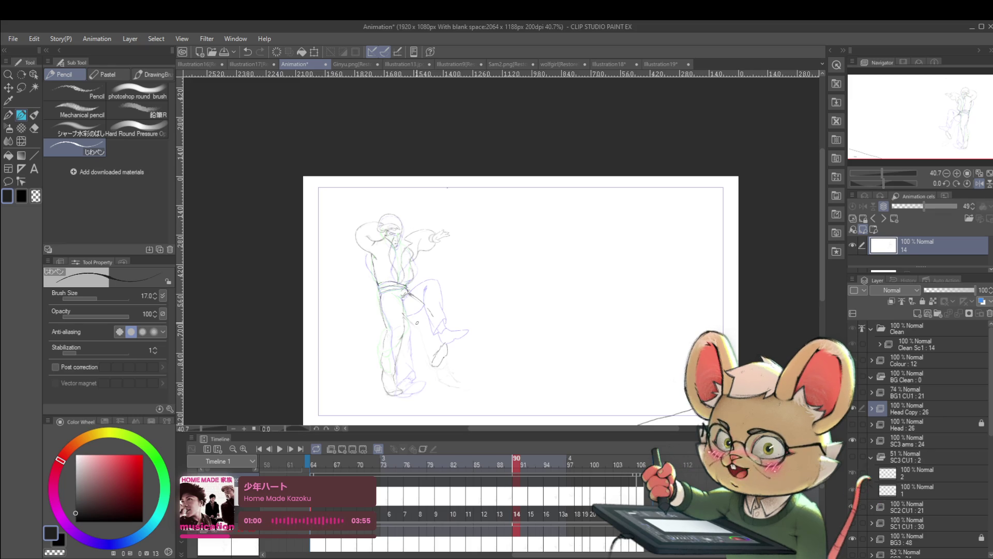
click(979, 184)
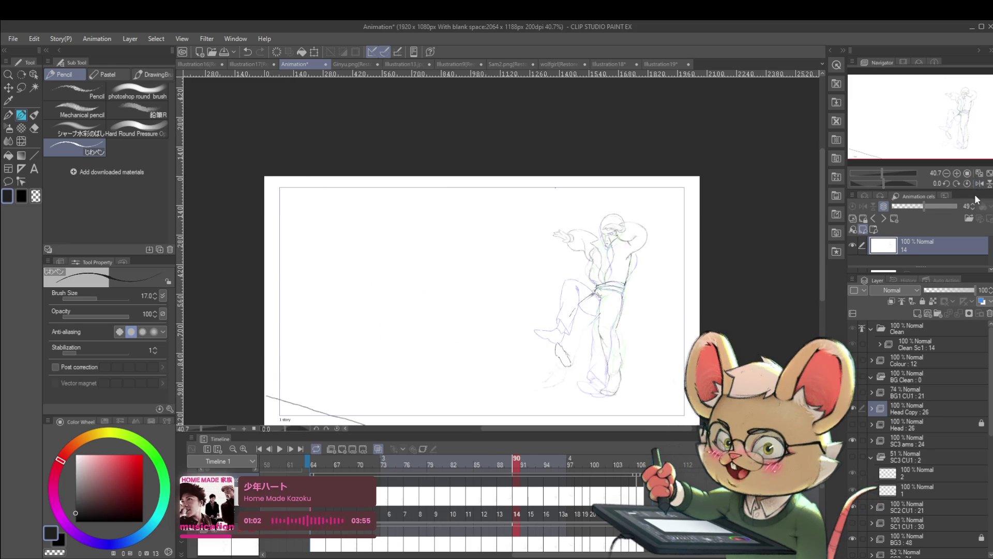
drag(576, 352, 599, 347)
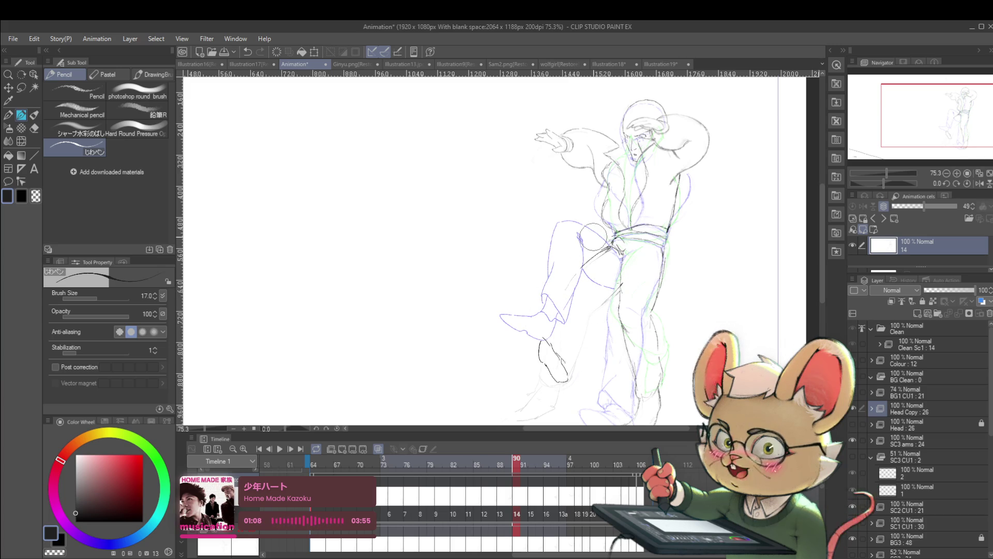
scroll(569, 287, up, 5)
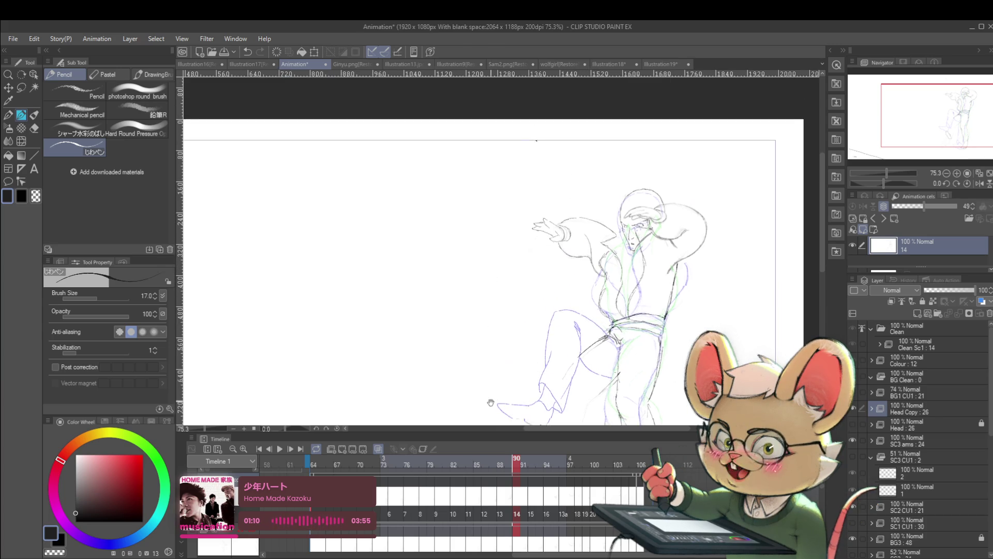
drag(410, 170, 411, 186)
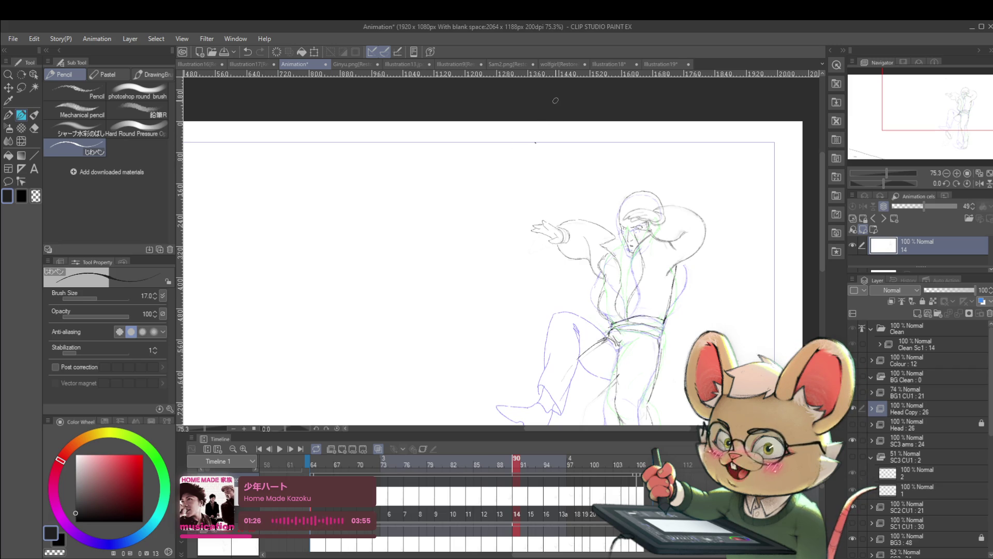
drag(623, 336, 574, 363)
drag(574, 364, 590, 314)
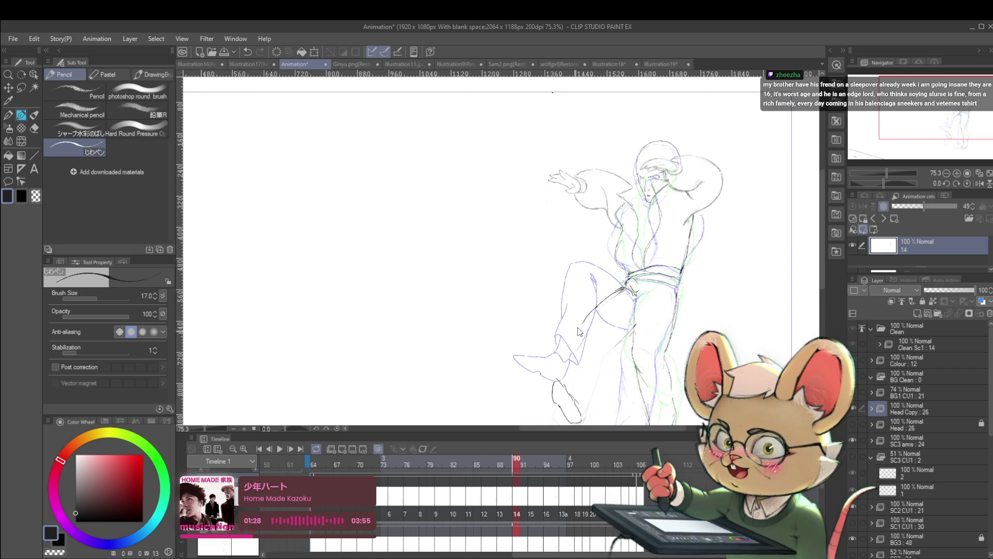
mouse_move(599, 304)
mouse_down()
mouse_move(558, 367)
mouse_move(584, 403)
mouse_up()
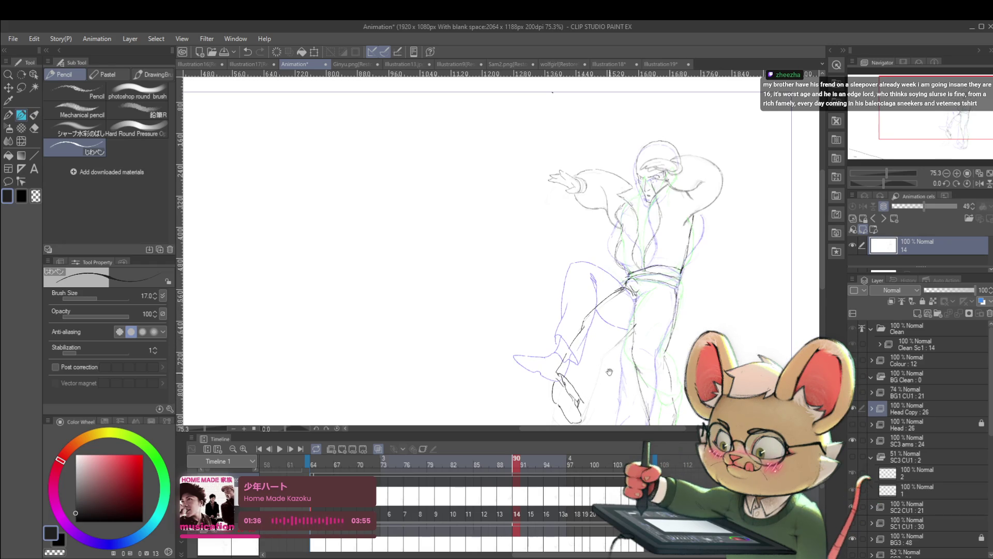
scroll(600, 343, down, 1)
scroll(599, 343, down, 2)
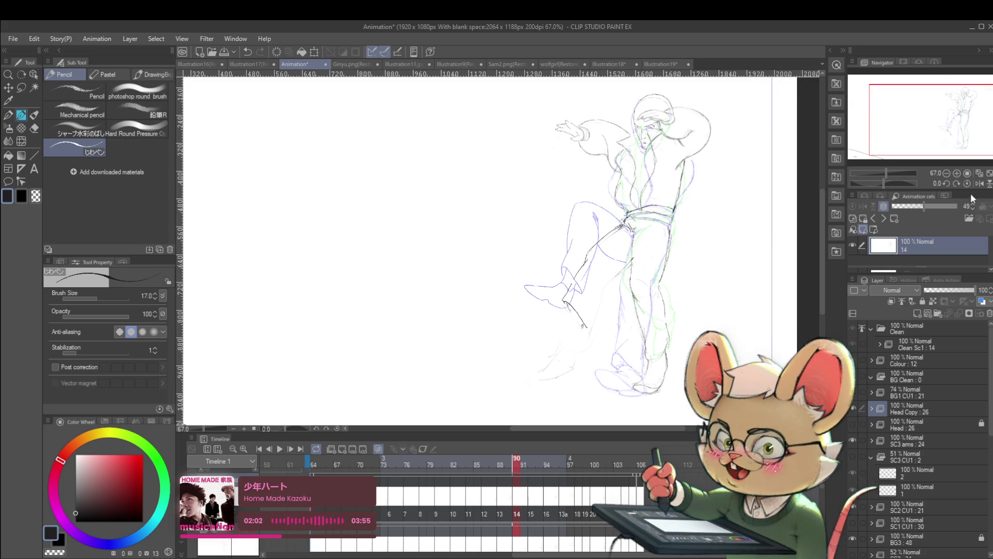
click(982, 183)
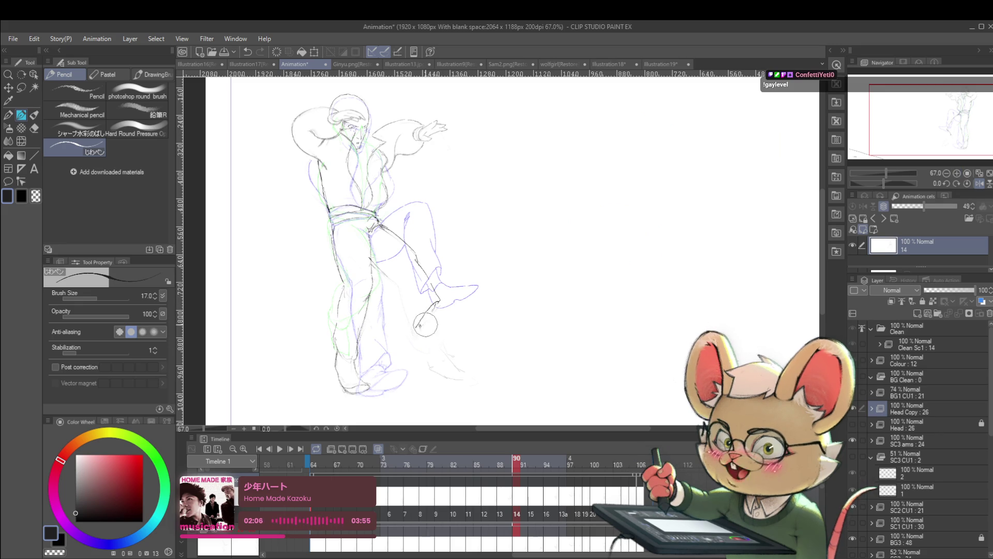
key(ctrl+z)
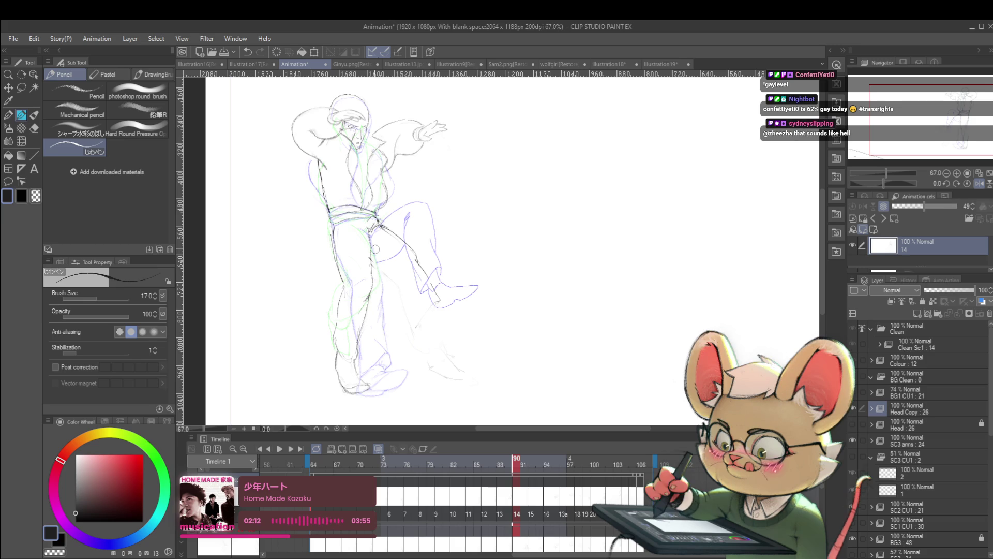
key(h)
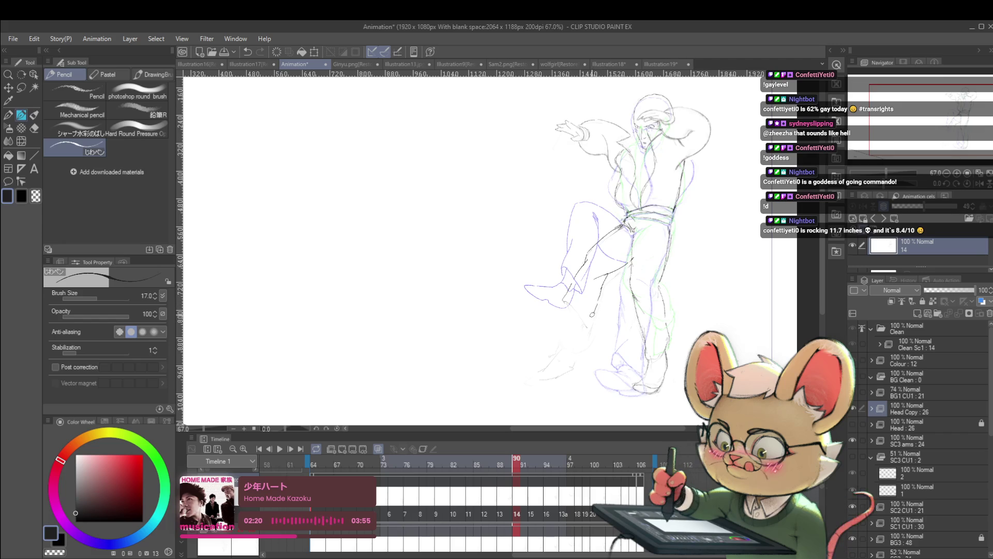
drag(565, 309, 527, 291)
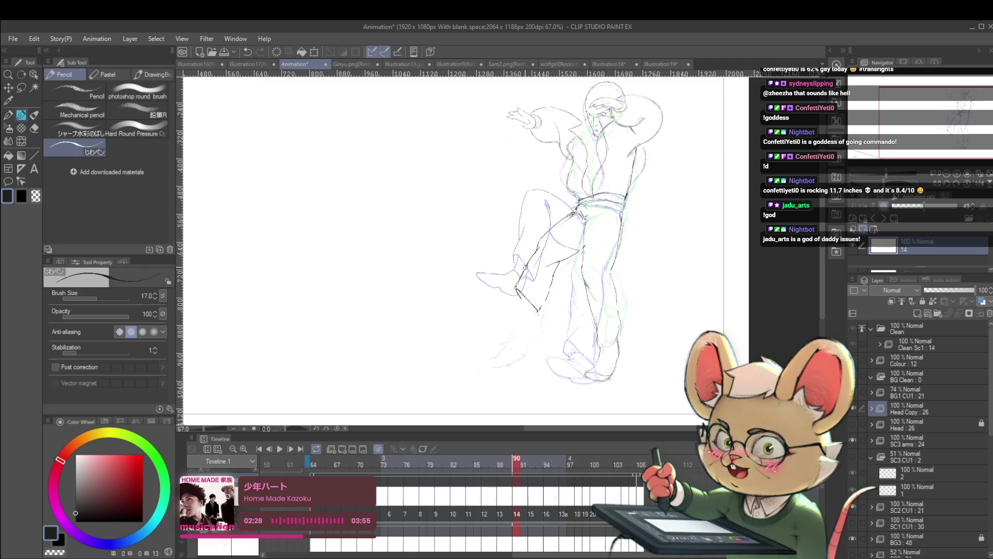
scroll(569, 214, down, 2)
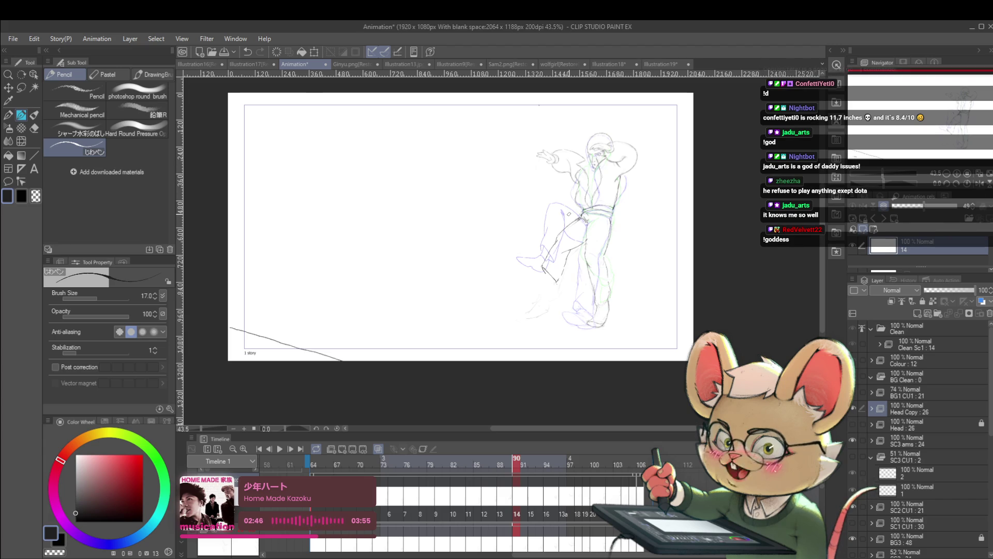
- In mirrored view, sketch pencil strokes shaping the raised foot's heel and sole, then unflip
click(955, 184)
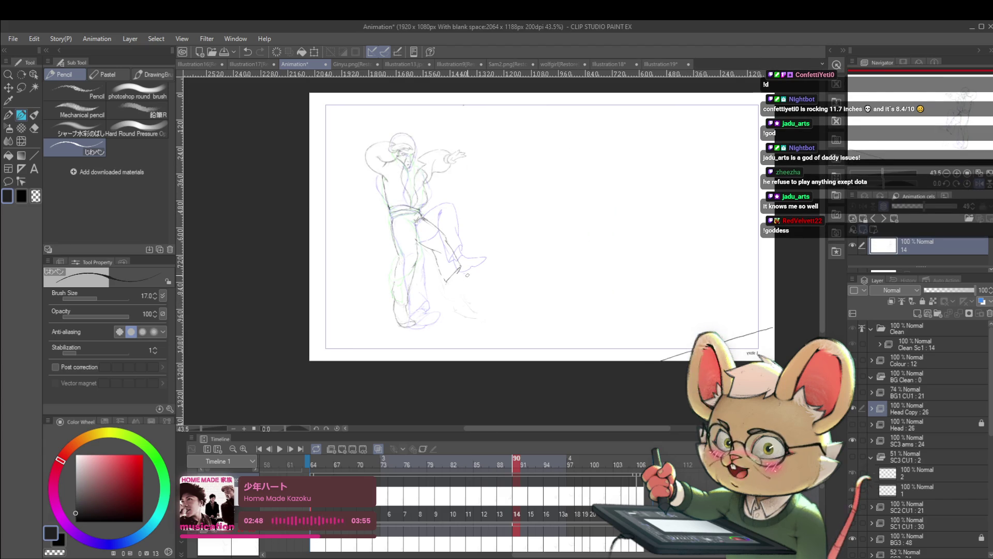
scroll(454, 282, up, 2)
mouse_move(454, 283)
mouse_down()
mouse_move(471, 264)
mouse_move(441, 301)
mouse_up()
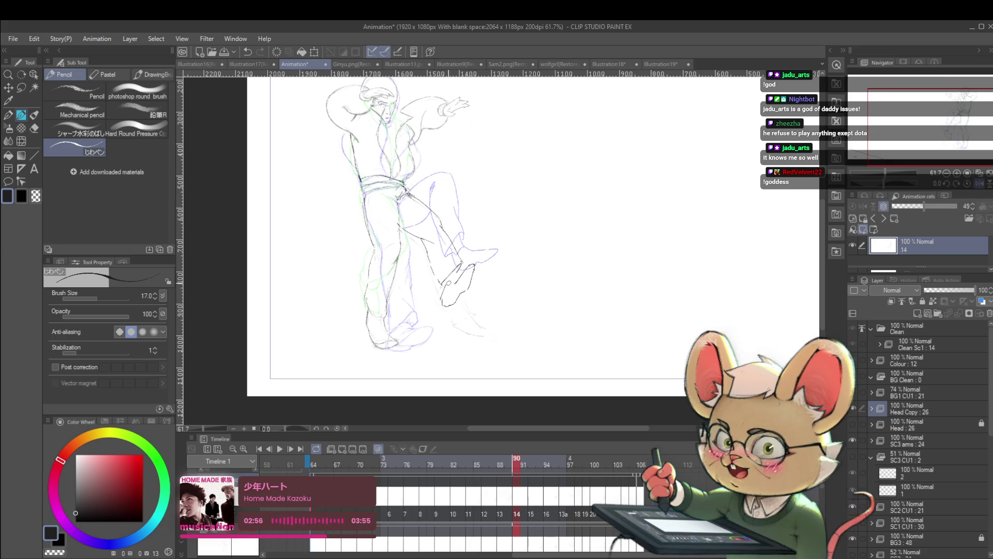
scroll(468, 261, down, 5)
click(977, 182)
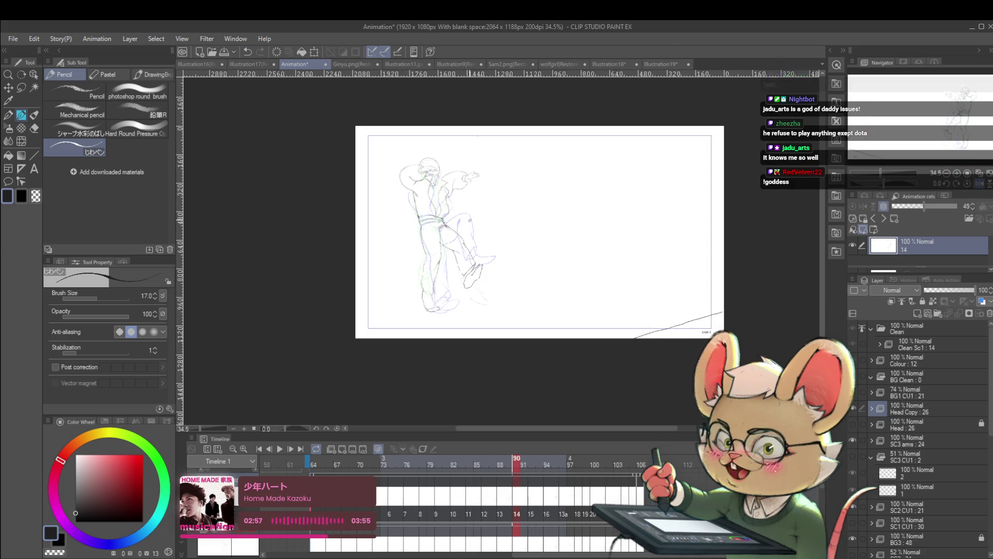
scroll(538, 289, up, 5)
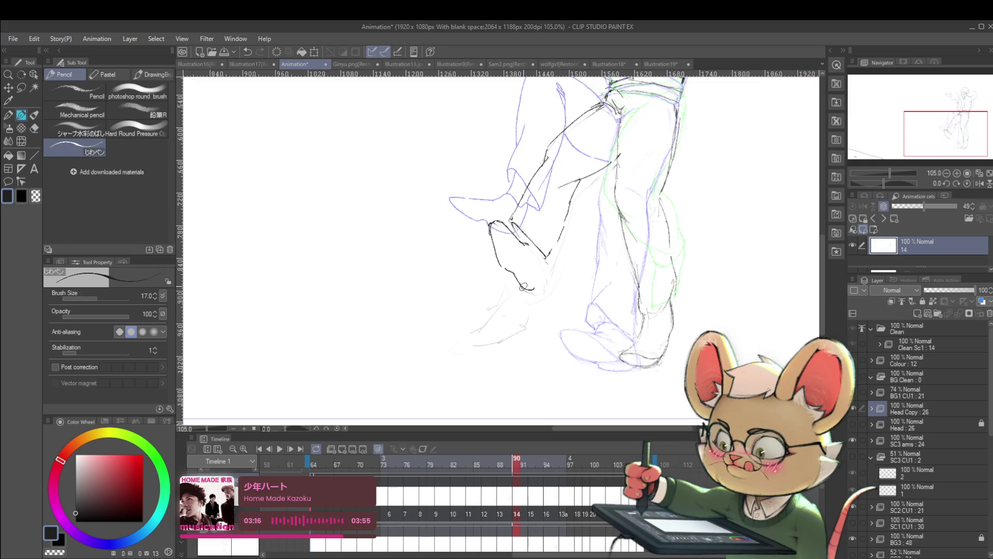
scroll(512, 197, down, 3)
scroll(562, 187, down, 2)
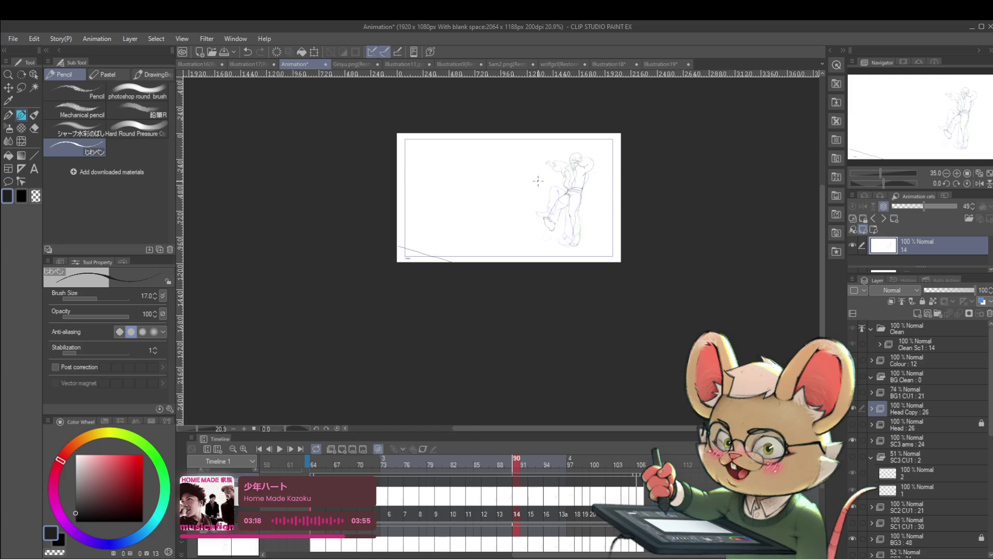
- Zoom in on the figure's legs, then zoom back out to check the whole frame
scroll(568, 180, up, 3)
scroll(542, 230, up, 3)
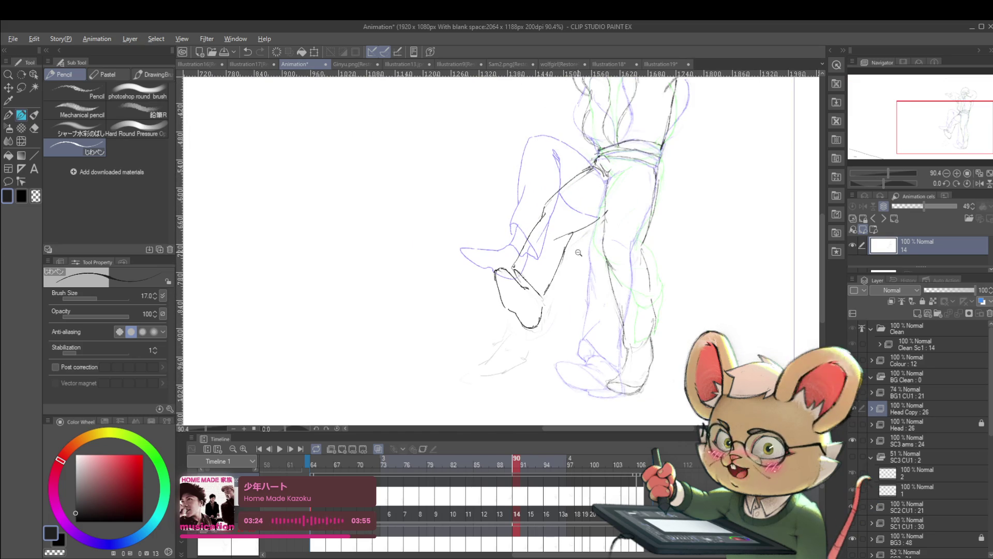
scroll(548, 289, down, 2)
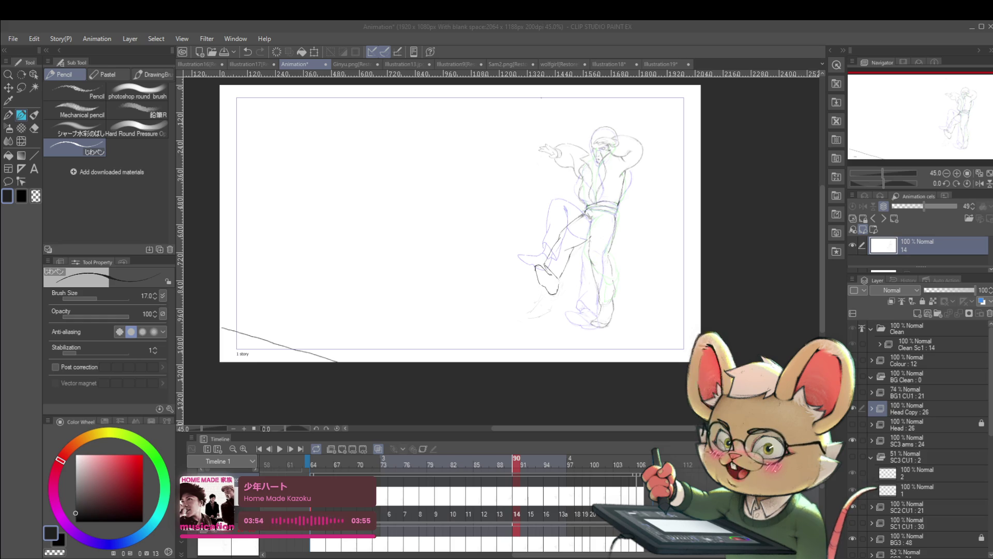
scroll(428, 215, down, 2)
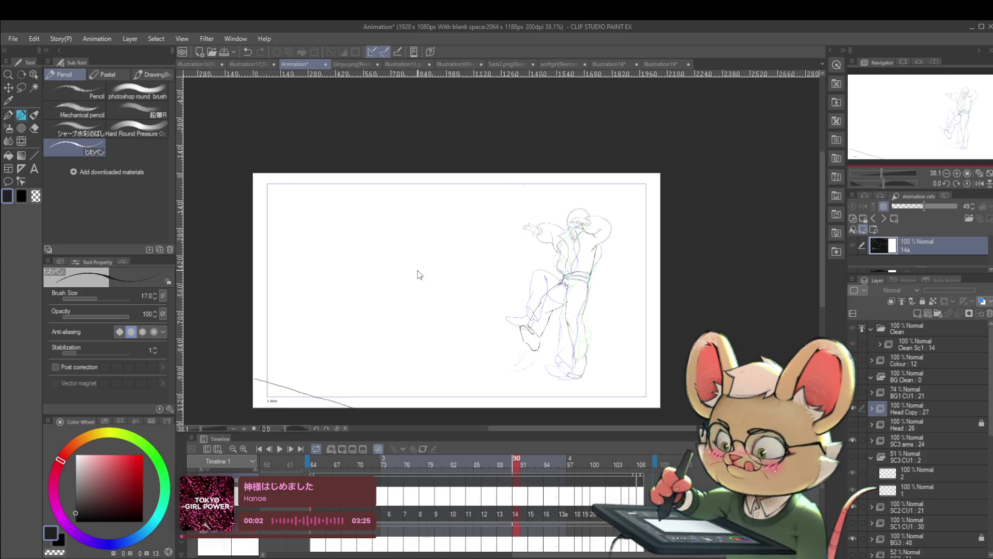
- Switch to the Illustration18 document and zoom out to see more of the page
click(216, 63)
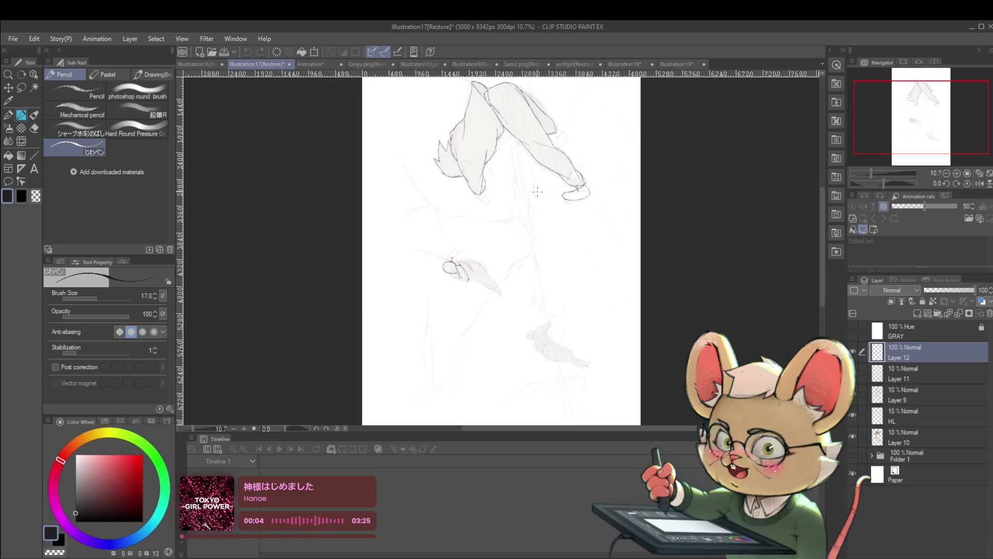
key(ctrl+plus)
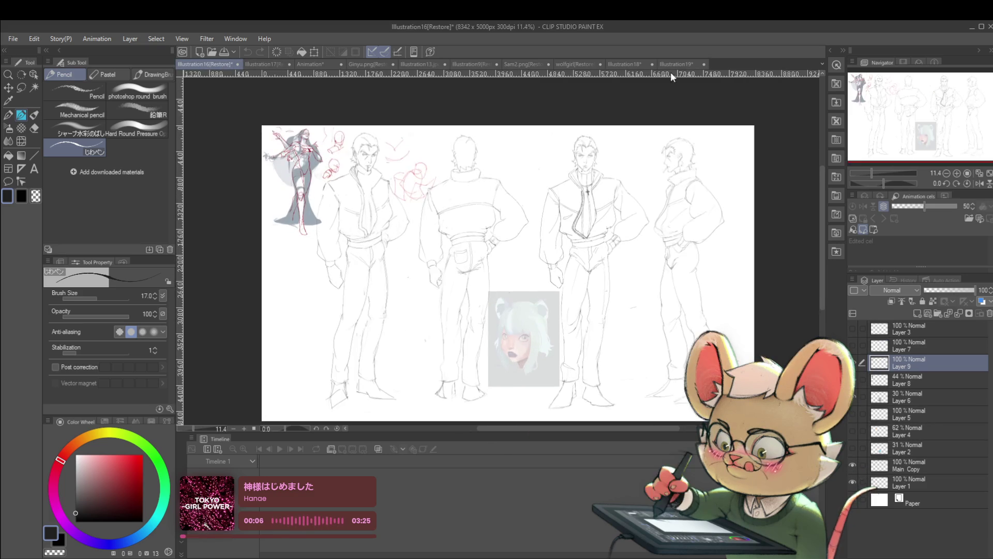
click(622, 63)
key(ctrl+minus)
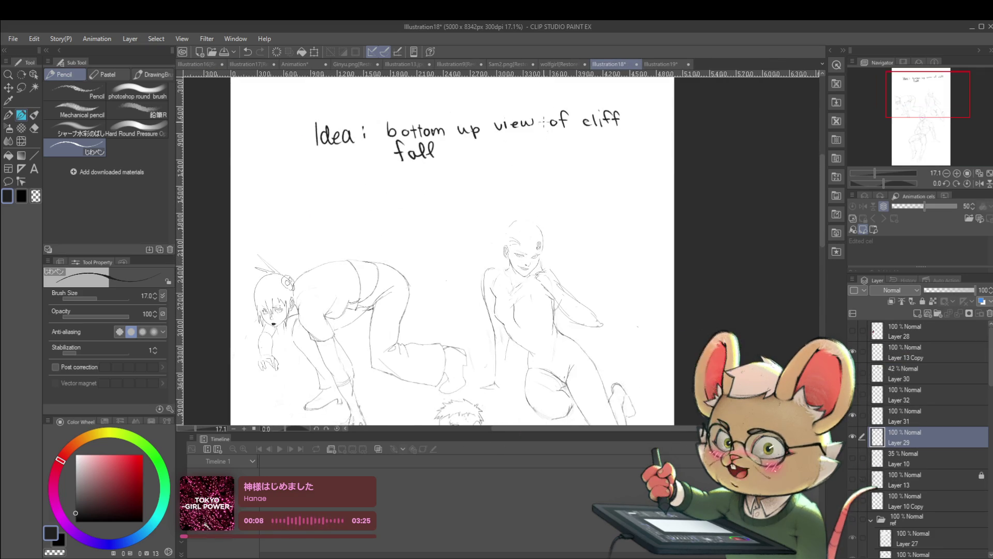
- Paste the phone sleep-chart screenshot and move it to the page's top-left
key(ctrl+v)
key(ctrl+t)
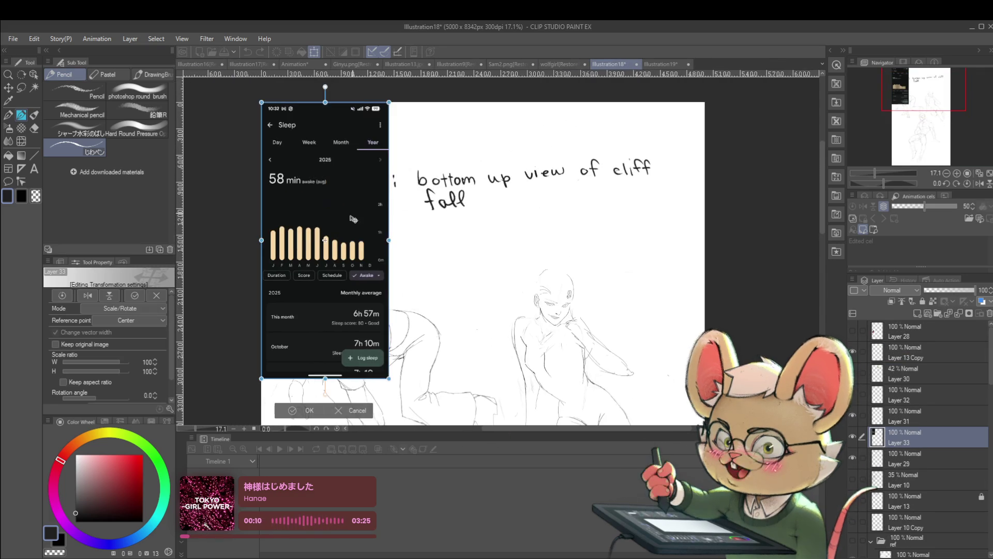
drag(398, 268, 355, 234)
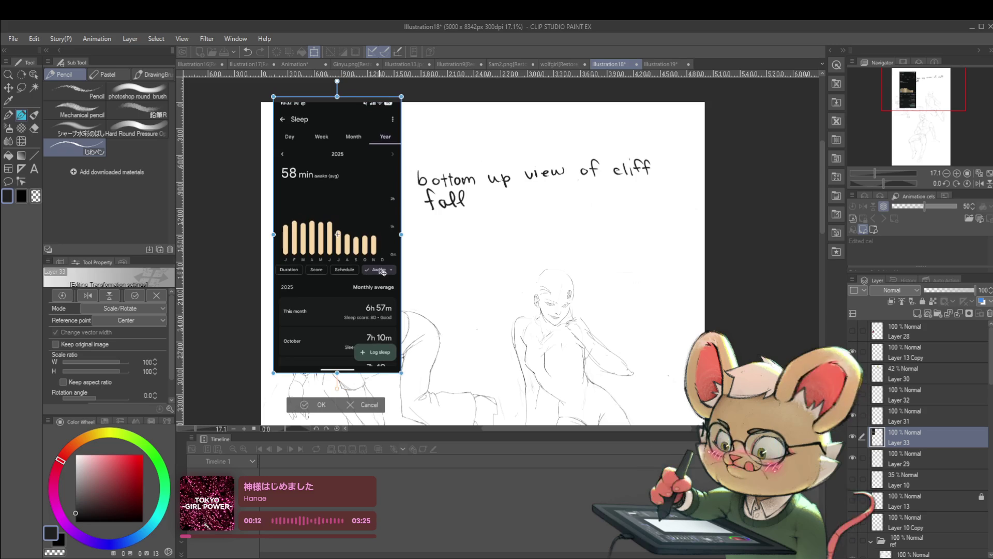
key(Return)
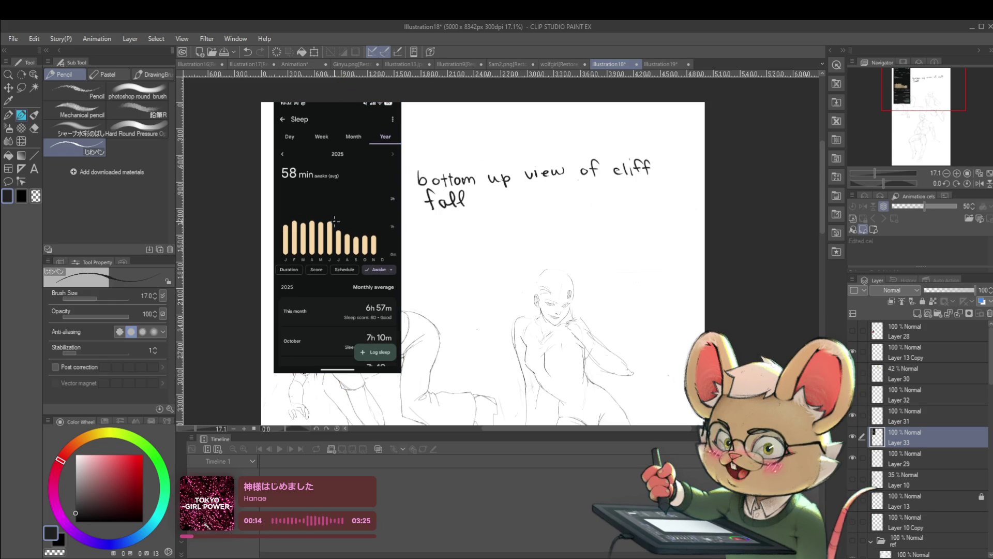
scroll(300, 219, up, 2)
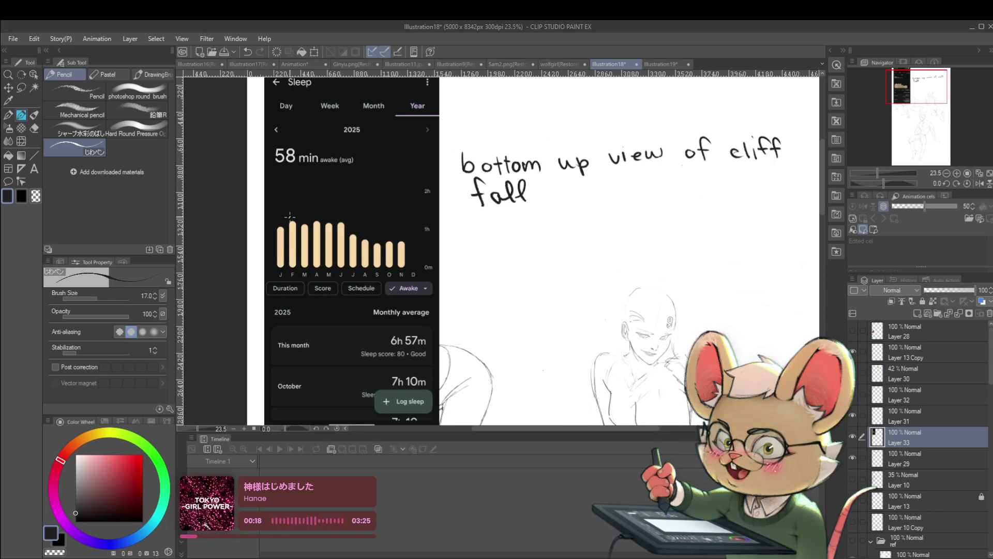
- Set the drawing colour to red, undoing a test circle around the J month label
click(143, 471)
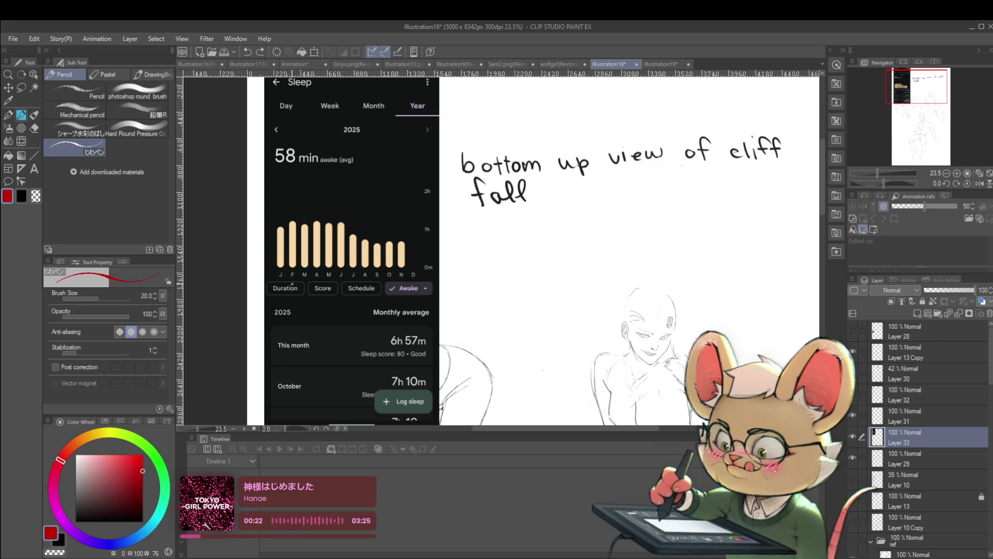
drag(287, 272, 285, 270)
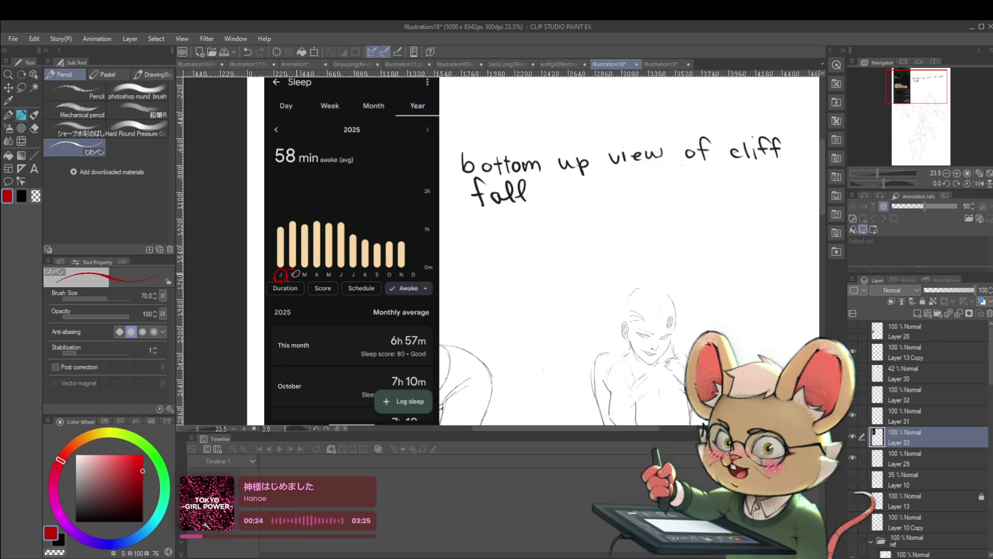
key(ctrl+z)
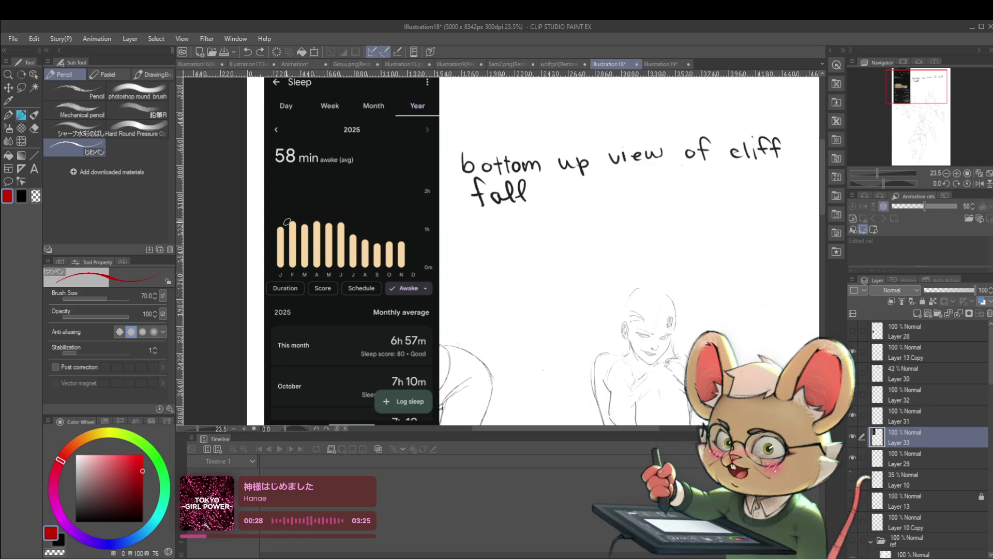
- Draw a red horizontal line across the bar tops past the last bar, and circle a J month label
drag(291, 219, 416, 220)
key(ctrl+z)
key(ctrl+z)
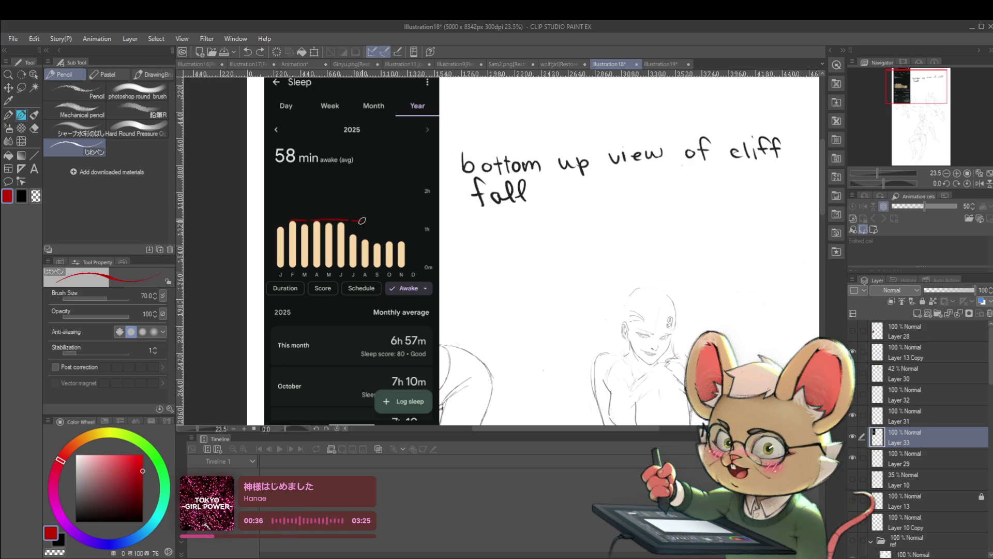
drag(348, 220, 423, 219)
scroll(423, 219, down, 1)
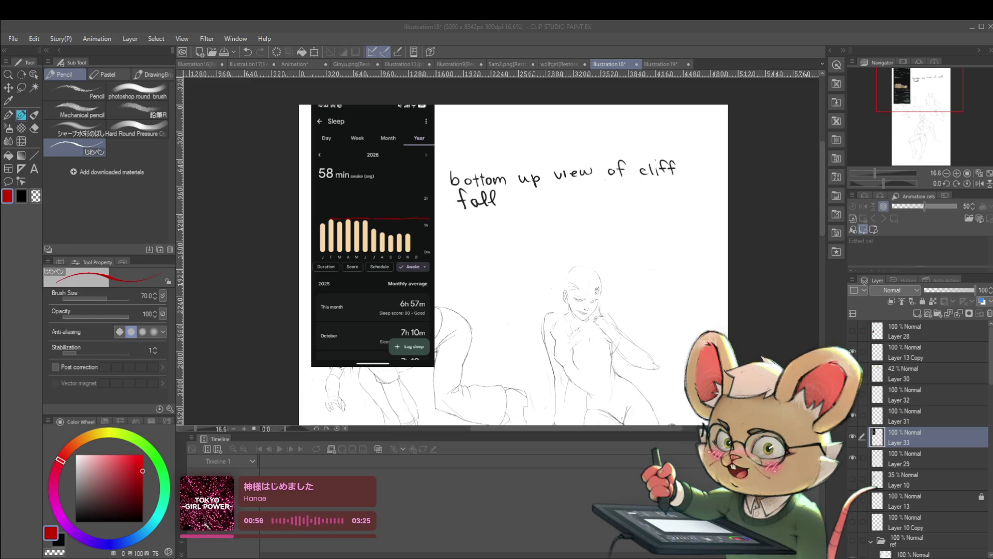
key(alt+Tab)
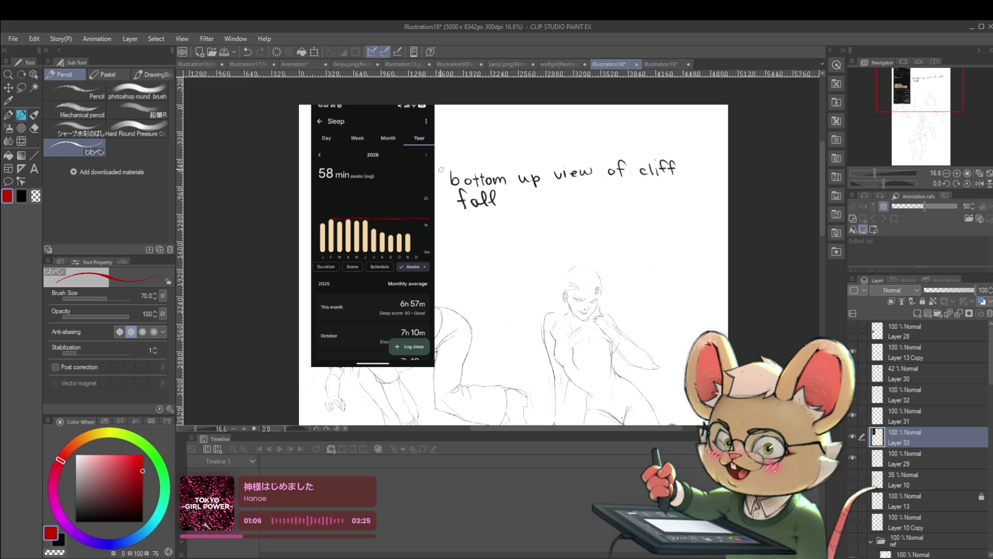
drag(378, 253, 370, 253)
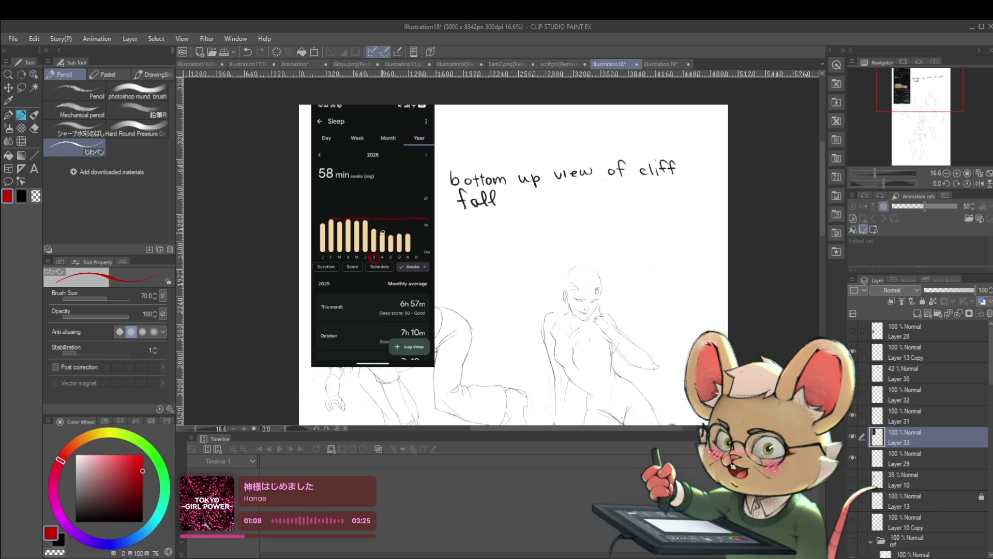
- Trace a red trend curve dipping over the shorter July–November sleep-chart bars
drag(364, 219, 388, 231)
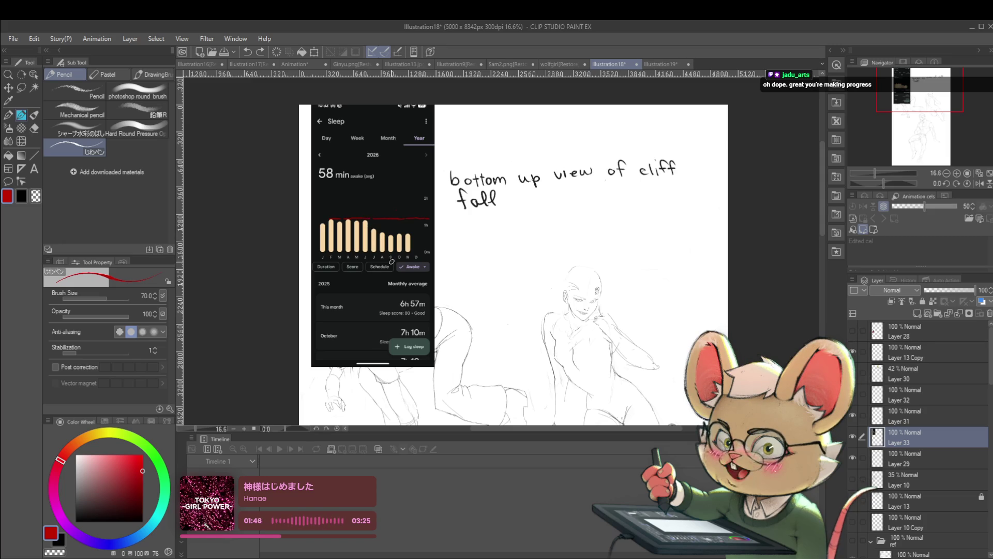
drag(373, 220, 380, 233)
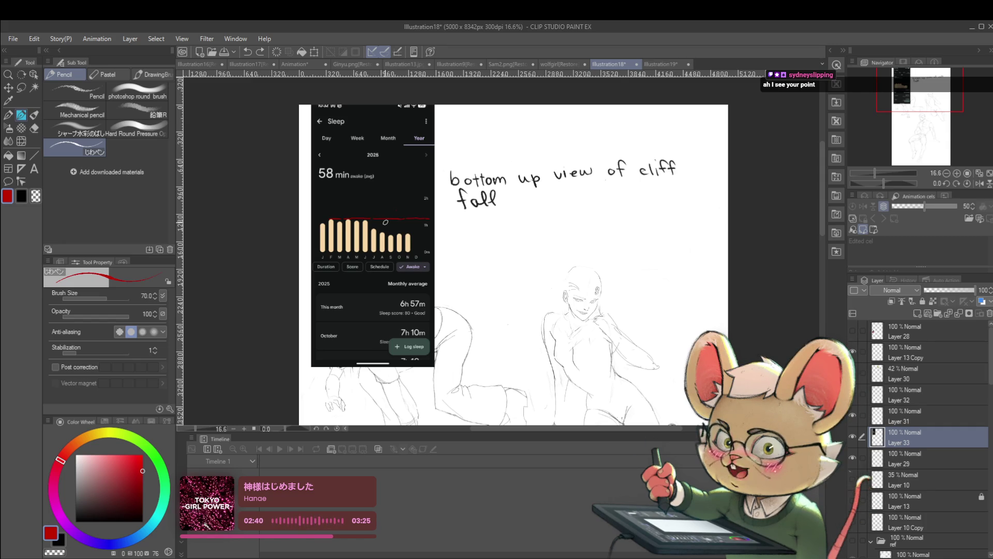
scroll(389, 220, up, 2)
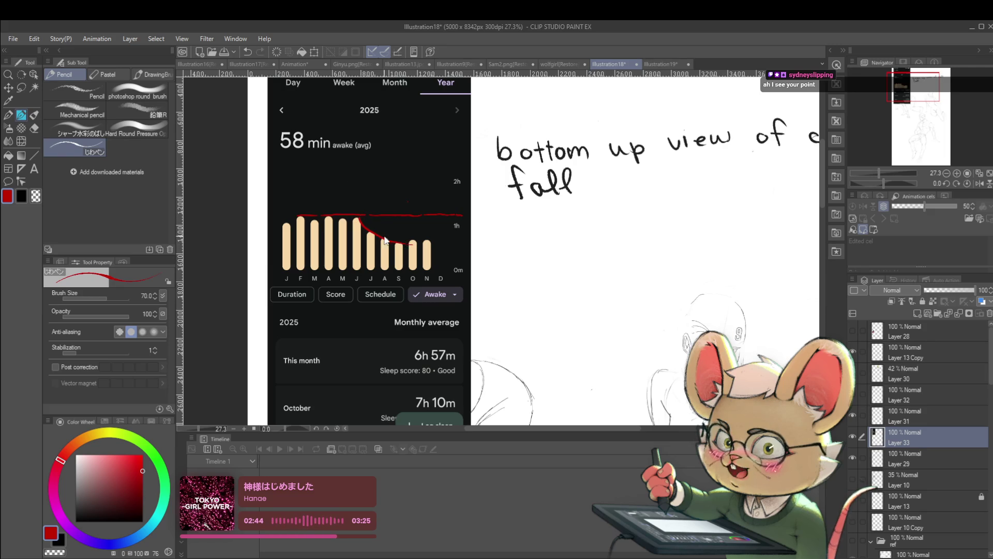
drag(365, 228, 432, 239)
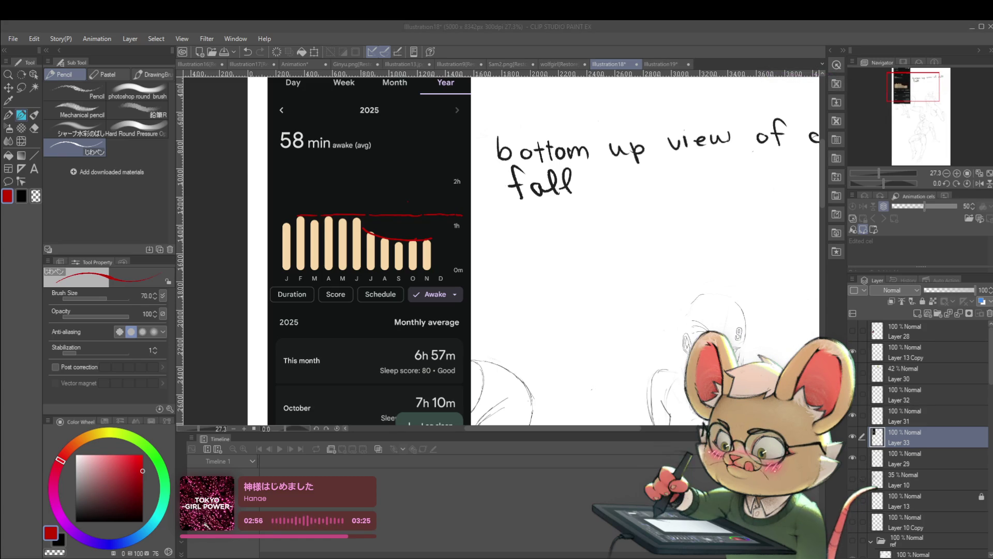
scroll(508, 257, down, 1)
scroll(553, 250, down, 2)
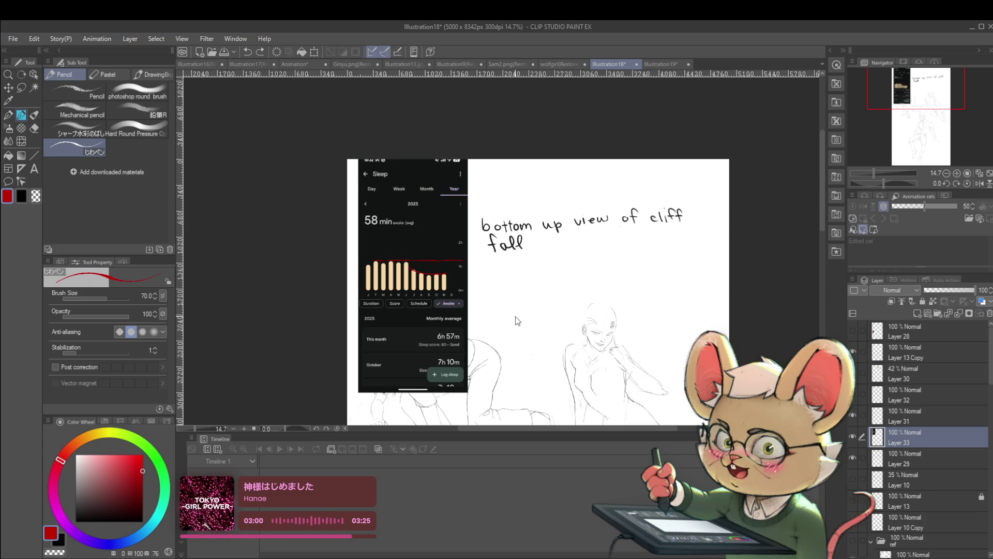
- Paste the REM sleep screenshot and scale it to match, placed beside the first
key(ctrl+v)
key(ctrl+t)
drag(429, 231, 545, 239)
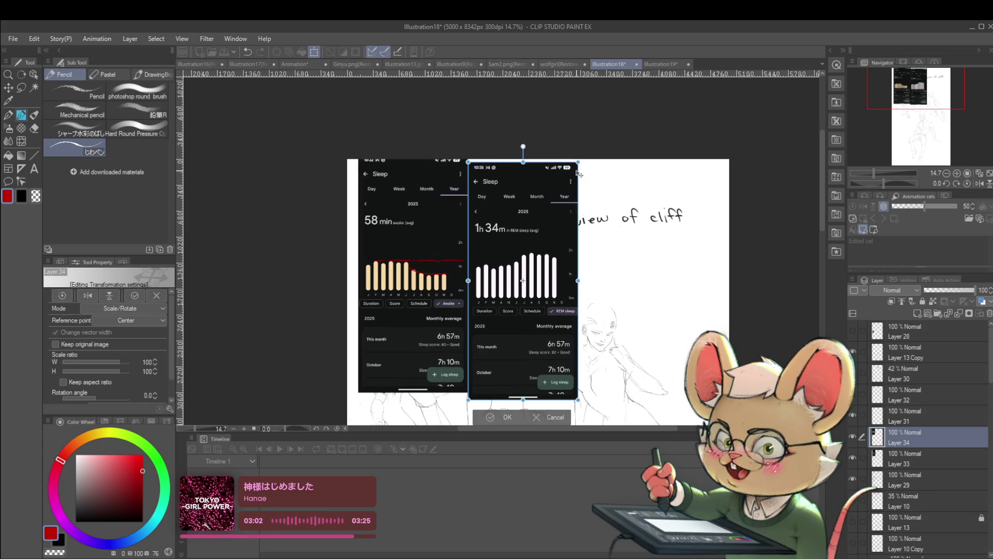
drag(582, 402, 565, 382)
drag(540, 213, 536, 219)
drag(559, 370, 577, 396)
scroll(523, 349, up, 2)
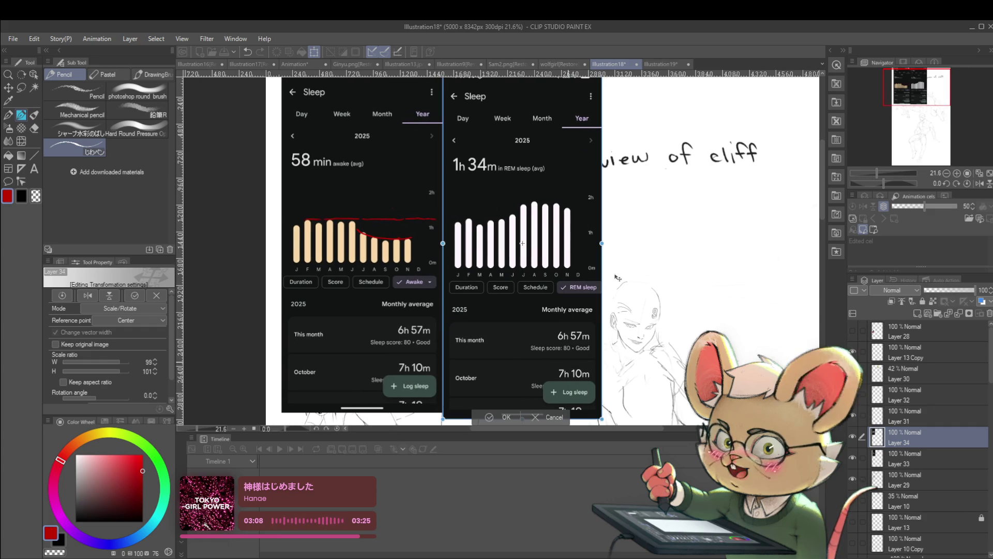
key(Return)
- Try a red trend curve over the REM bars, undoing the stroke
scroll(515, 221, up, 1)
mouse_move(491, 221)
mouse_down()
mouse_move(549, 192)
mouse_move(529, 199)
mouse_up()
key(ctrl+z)
key(ctrl+z)
key(ctrl+z)
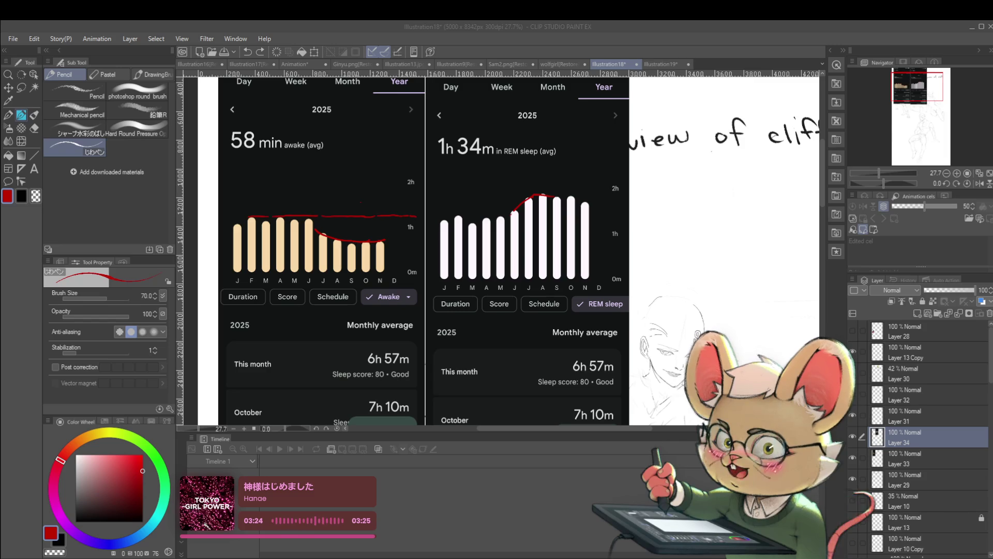
- Undo the stray red stroke on the awake chart and extend the REM curve past November
scroll(319, 245, down, 1)
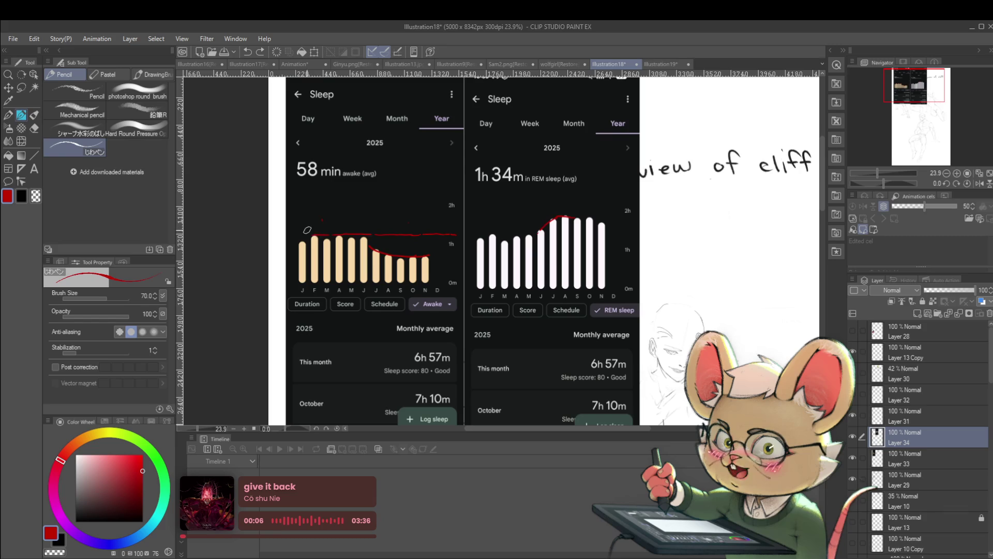
key(ctrl+z)
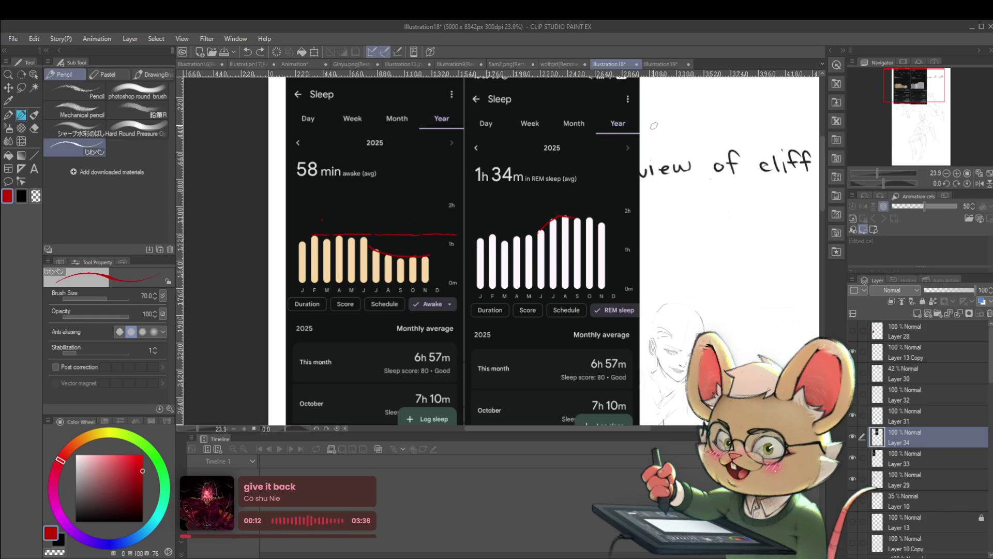
scroll(654, 126, down, 1)
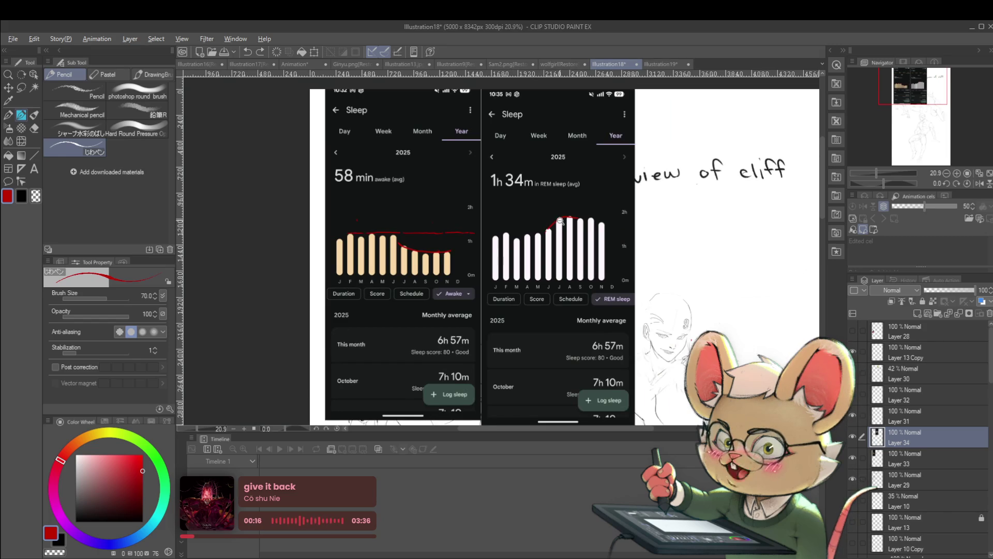
scroll(564, 216, up, 4)
drag(569, 215, 657, 210)
scroll(564, 218, down, 2)
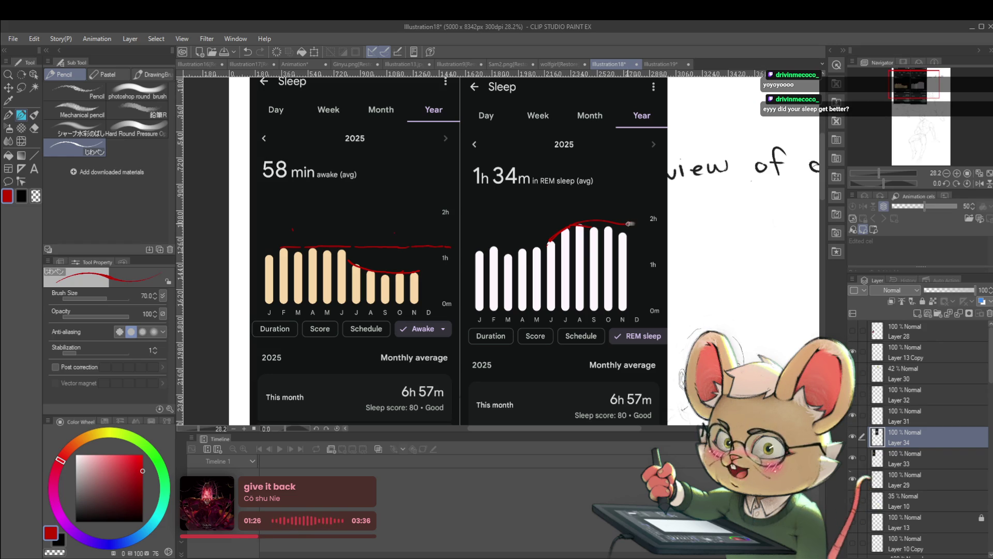
- Undo the red REM curve, then undo two trial circles drawn around the awake chart's July bar
key(ctrl+z)
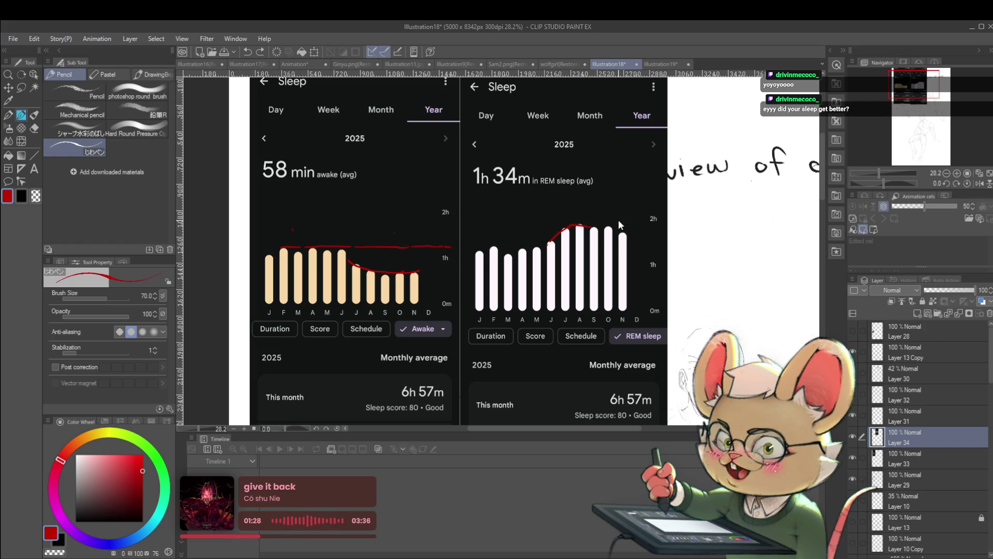
key(ctrl+z)
key(ctrl+z)
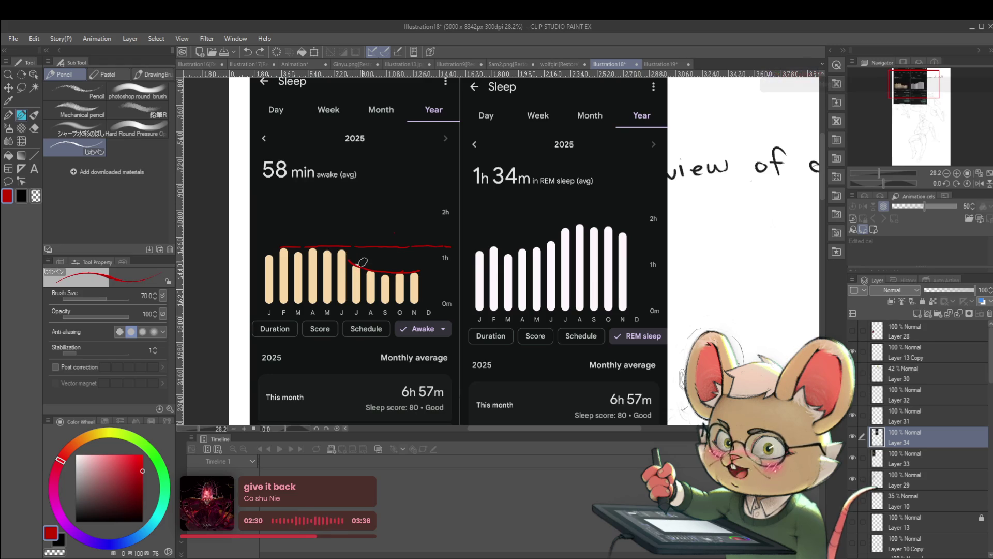
drag(355, 257, 362, 265)
key(ctrl+z)
scroll(355, 265, up, 2)
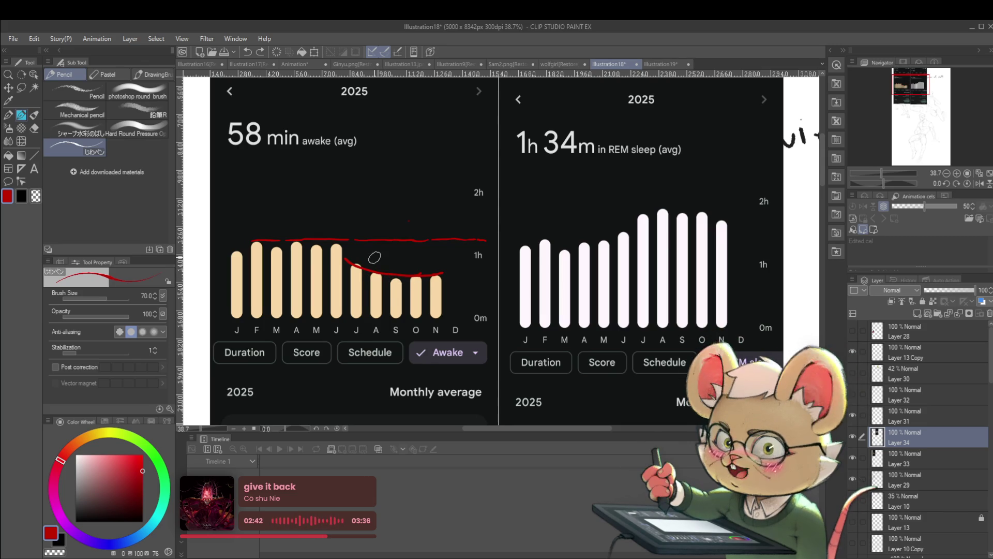
scroll(359, 261, down, 1)
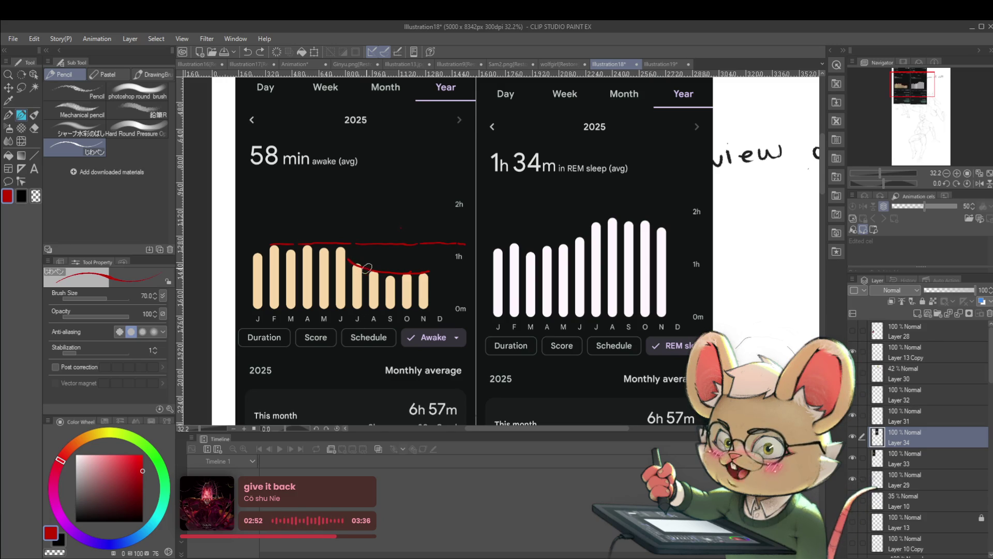
mouse_move(365, 261)
mouse_down()
mouse_move(352, 265)
mouse_move(368, 268)
mouse_up()
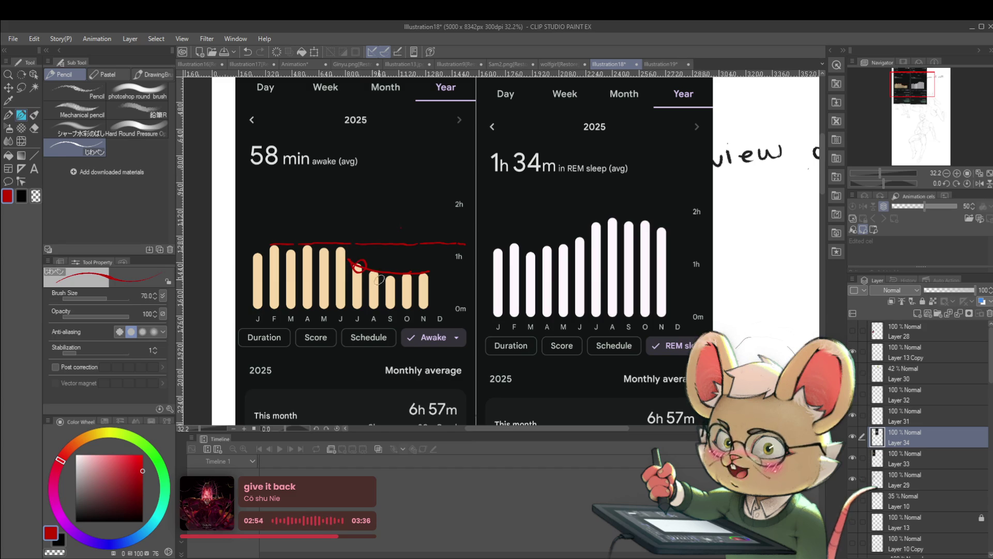
key(ctrl+z)
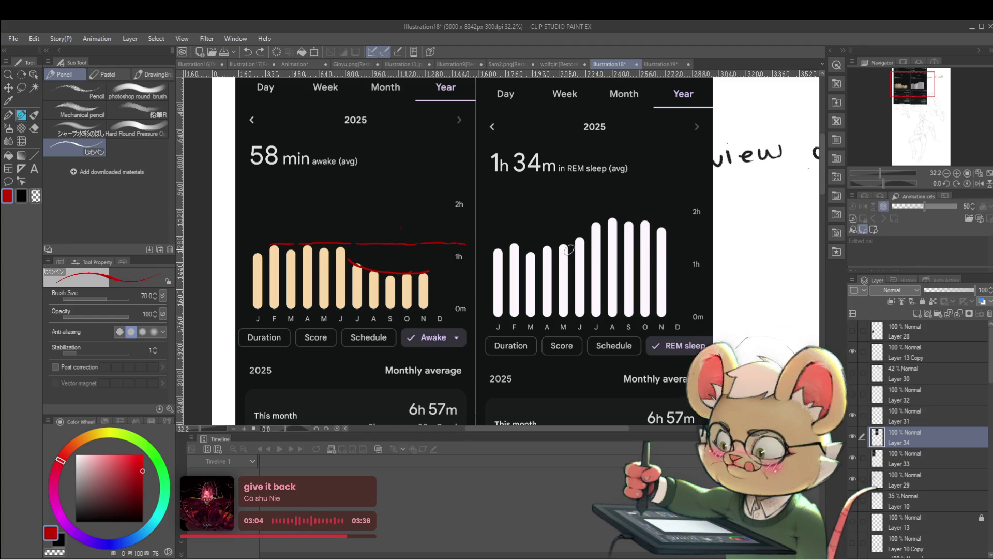
- Draw red level lines over the tall and low REM bars, hatch July, and mark the 2h–1h drop
mouse_move(580, 232)
mouse_down()
mouse_move(568, 239)
mouse_move(589, 243)
mouse_up()
key(ctrl+z)
key(ctrl+z)
key(ctrl+z)
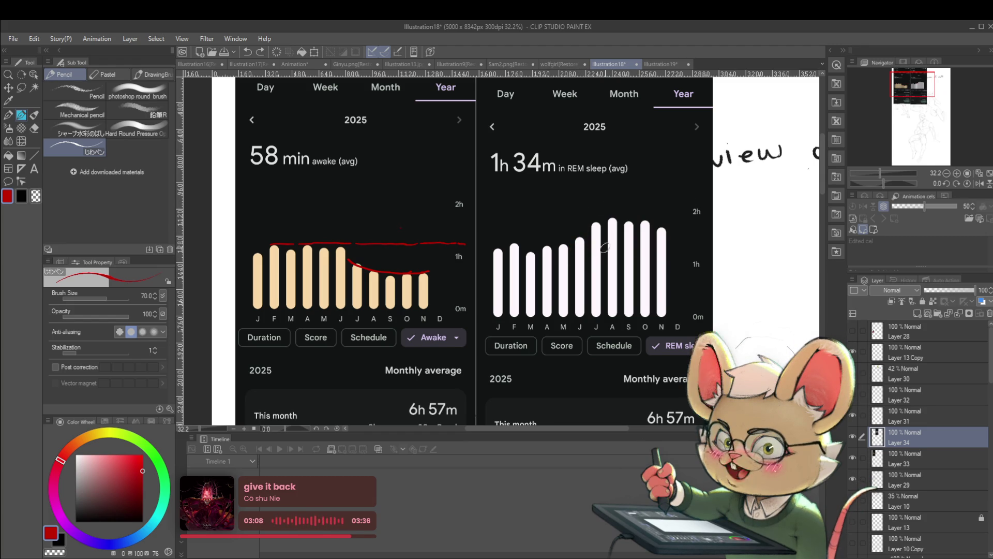
drag(595, 220, 693, 219)
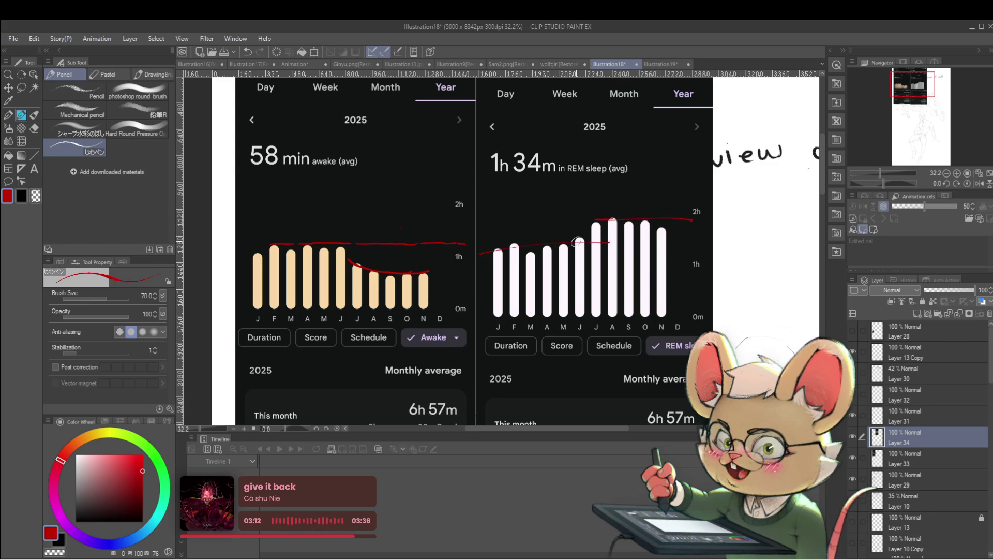
drag(484, 251, 603, 246)
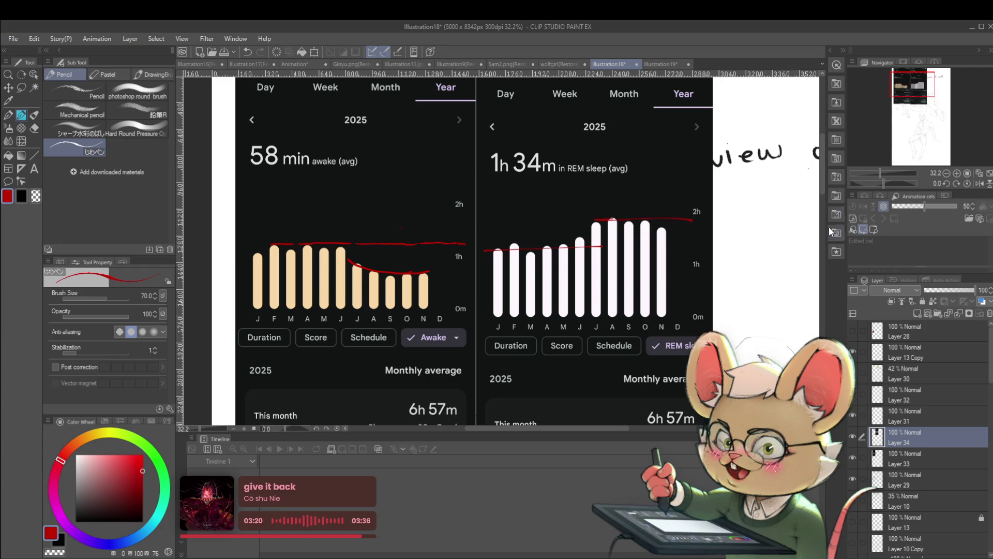
drag(606, 214, 599, 245)
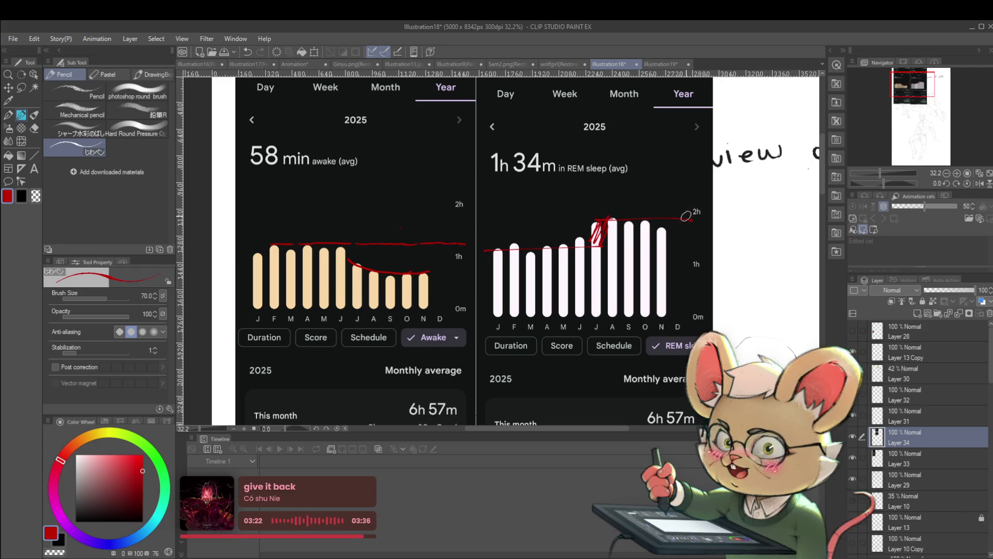
drag(695, 217, 697, 265)
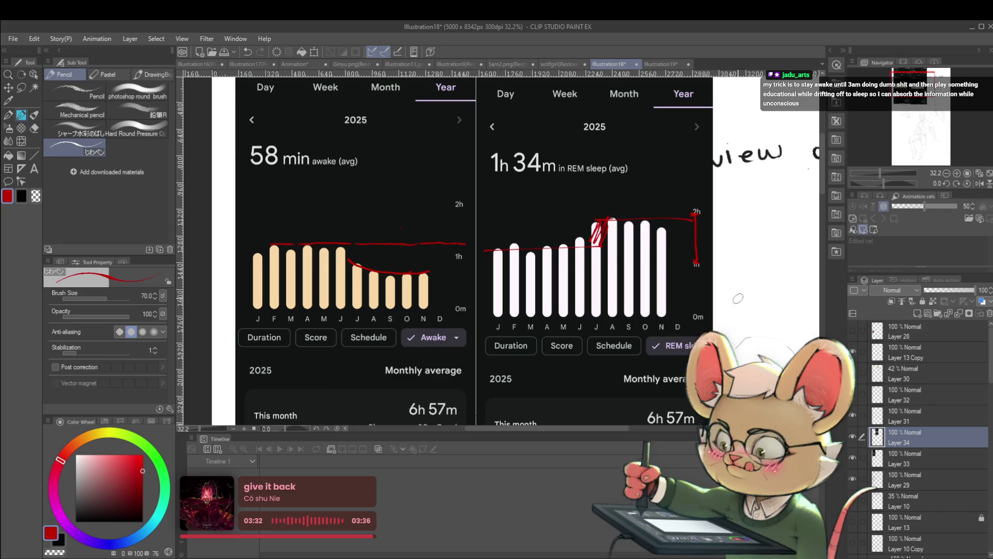
- Delete the REM and awake screenshot layers (Layer 34 and Layer 33), then switch to the Animation document
scroll(612, 220, down, 4)
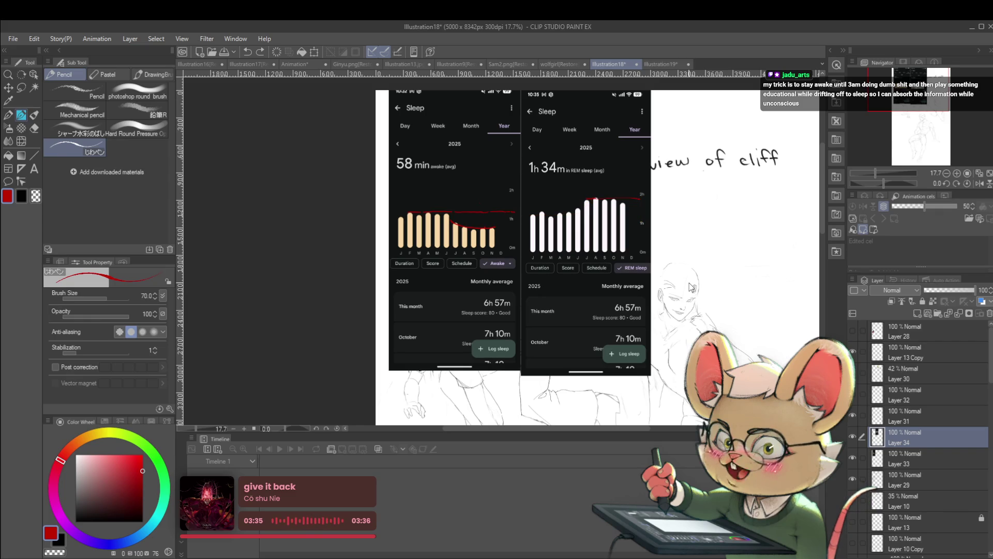
key(Delete)
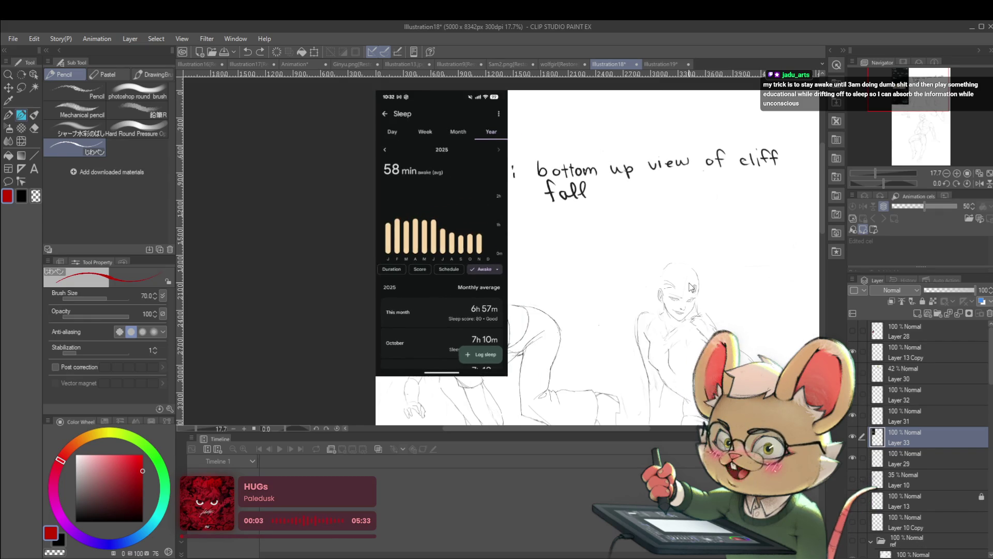
key(Delete)
scroll(754, 319, down, 1)
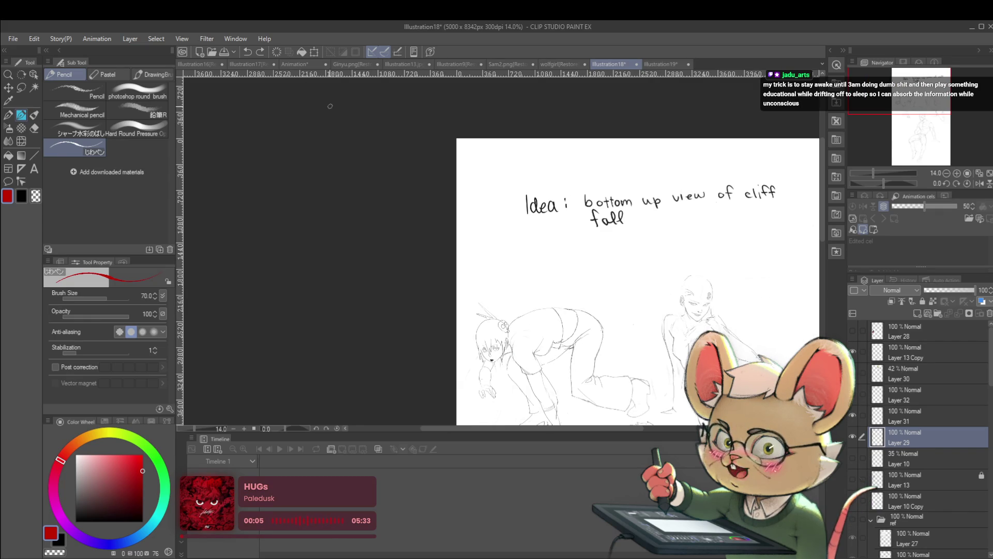
click(304, 61)
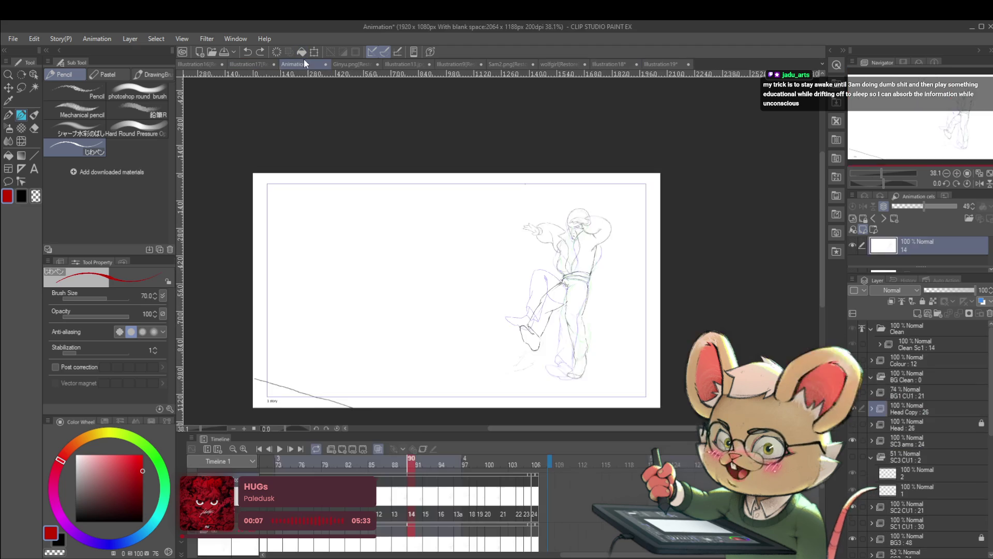
- Pick a near-black colour from the Color Wheel and flip the Animation canvas view horizontally in the Navigator
drag(638, 282, 670, 206)
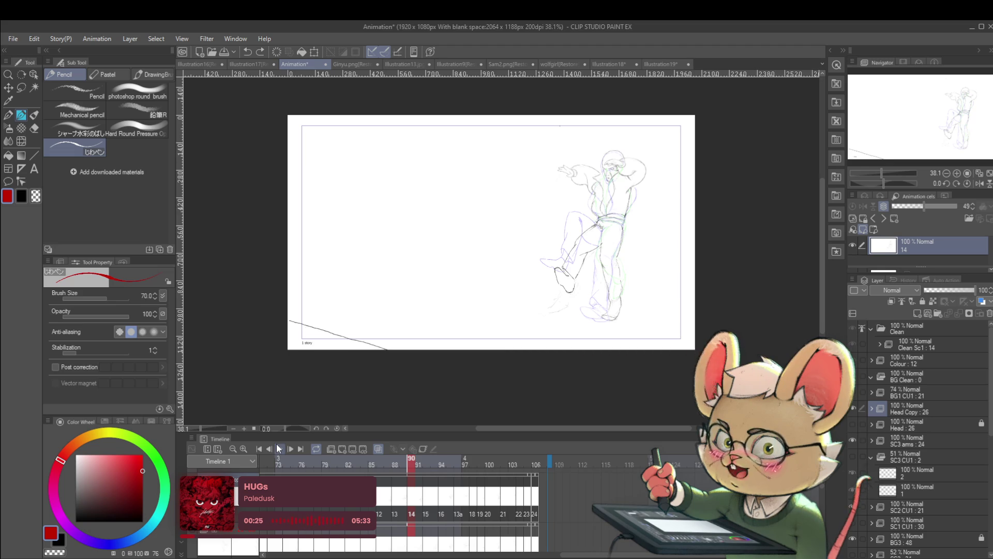
click(78, 514)
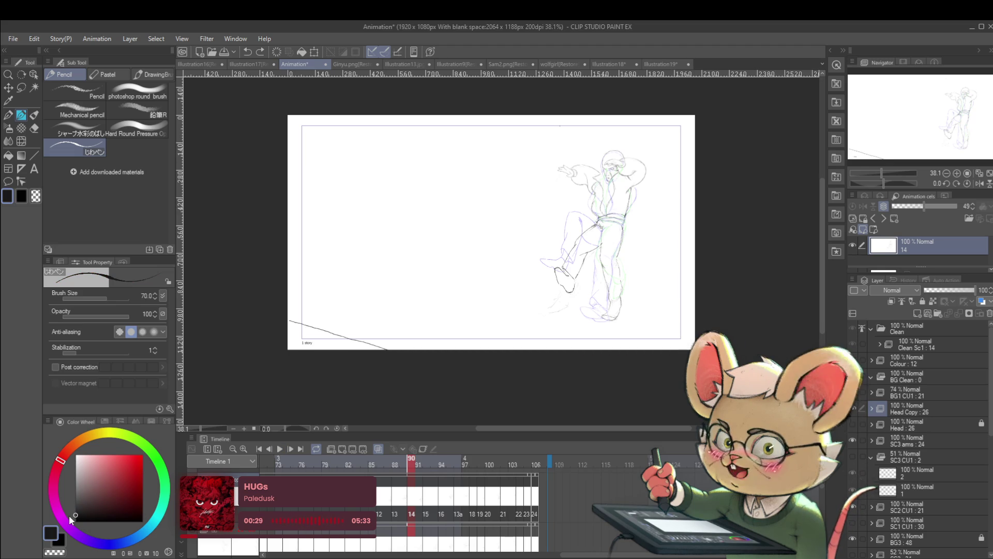
click(977, 184)
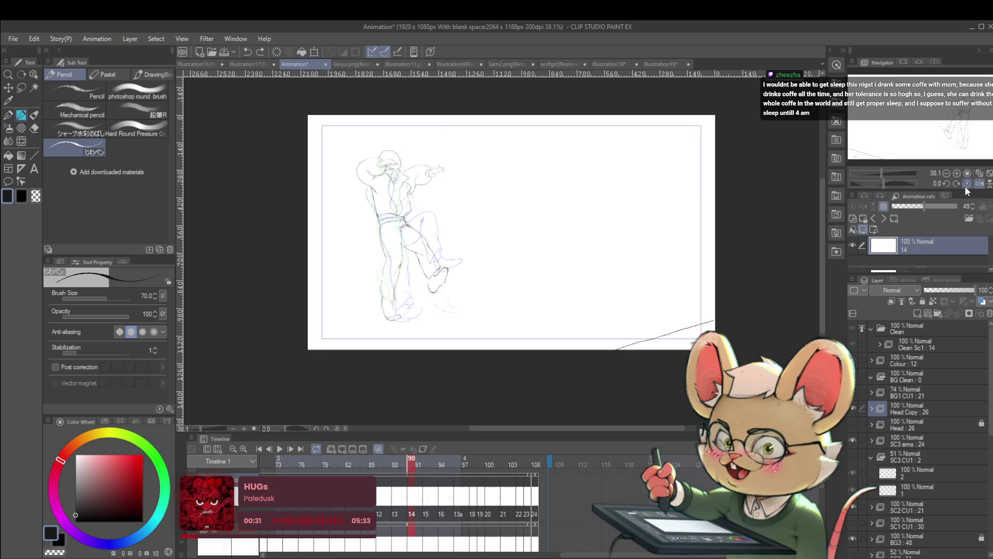
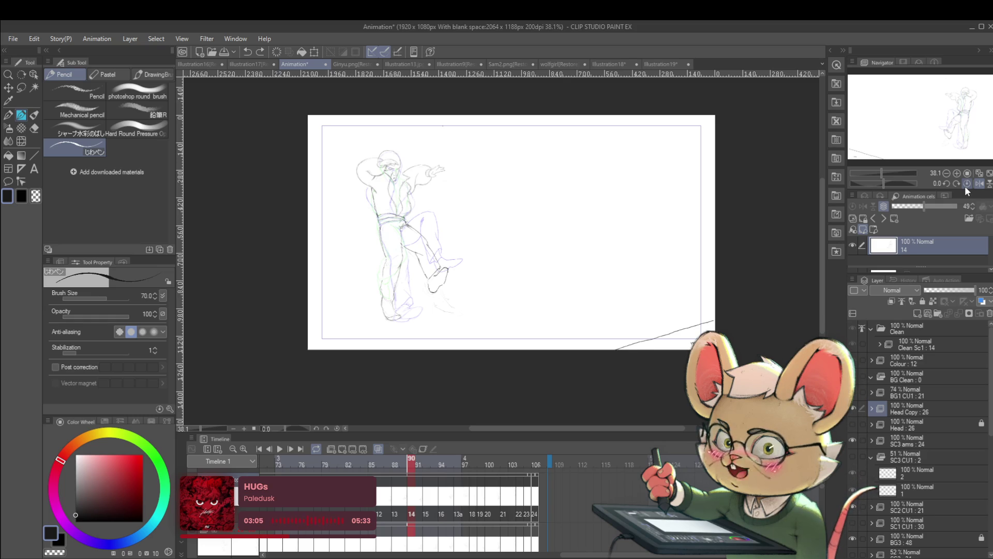
- Zoom in and sketch a quick cup doodle beside the figure on frame 14
scroll(536, 220, up, 1)
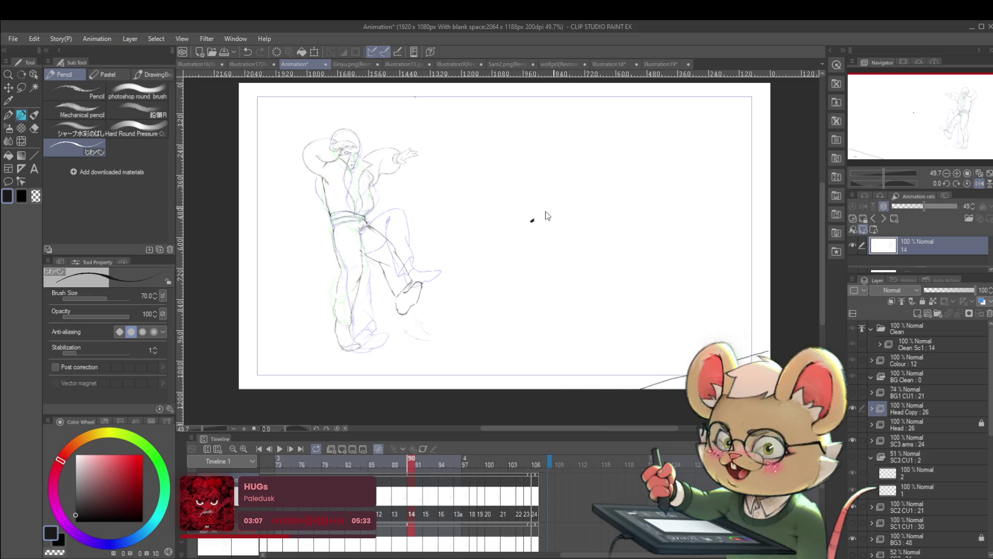
mouse_move(600, 201)
mouse_down()
mouse_move(556, 201)
mouse_move(595, 228)
mouse_move(600, 200)
mouse_up()
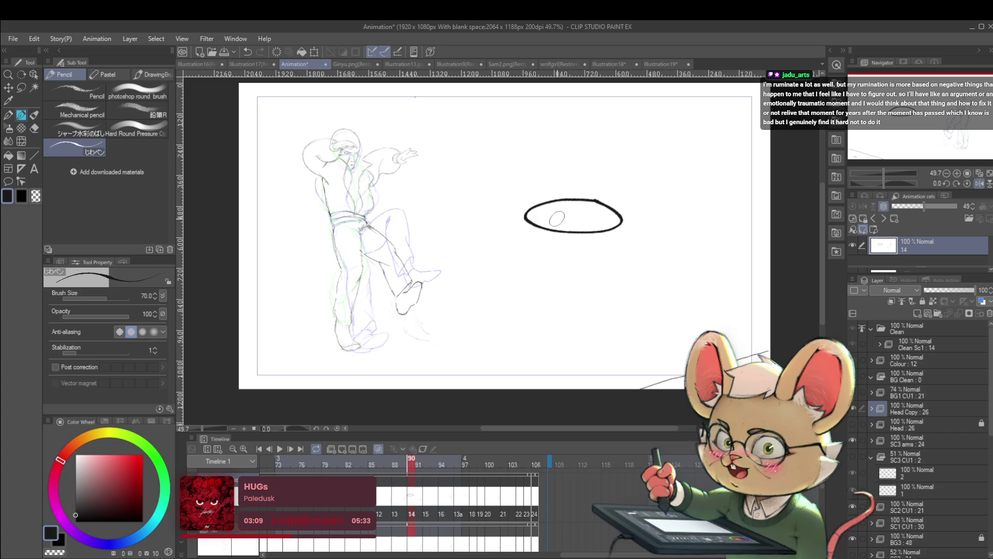
mouse_move(523, 212)
mouse_down()
mouse_move(557, 280)
mouse_move(626, 252)
mouse_move(490, 229)
mouse_move(517, 251)
mouse_move(494, 248)
mouse_move(504, 262)
mouse_move(476, 267)
mouse_move(481, 249)
mouse_move(468, 233)
mouse_move(458, 272)
mouse_move(438, 261)
mouse_move(466, 275)
mouse_up()
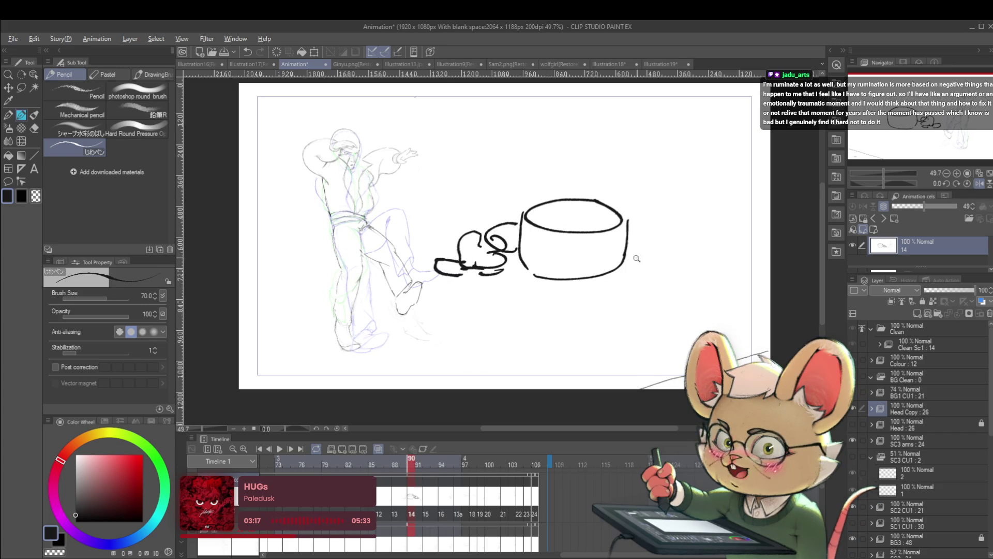
- Mirror the view horizontally and undo both cup strokes
scroll(639, 253, down, 3)
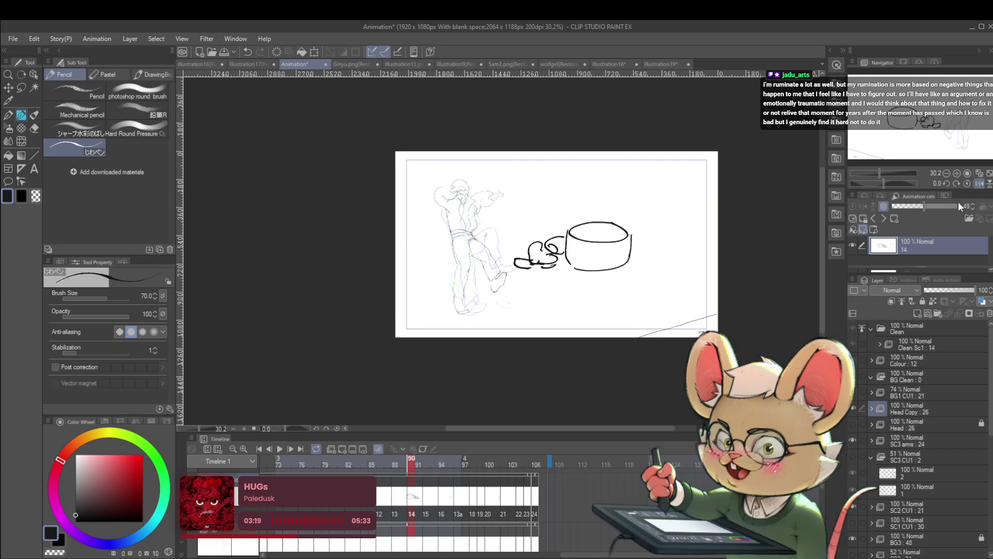
click(981, 184)
key(ctrl+z)
key(ctrl+z)
key(ctrl+z)
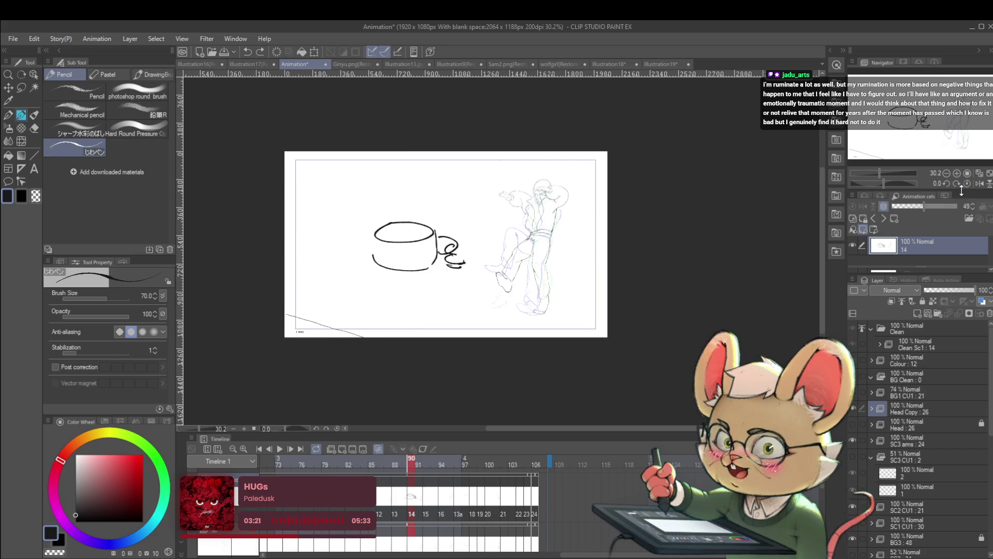
key(ctrl+z)
key(ctrl+z)
key(ctrl+z)
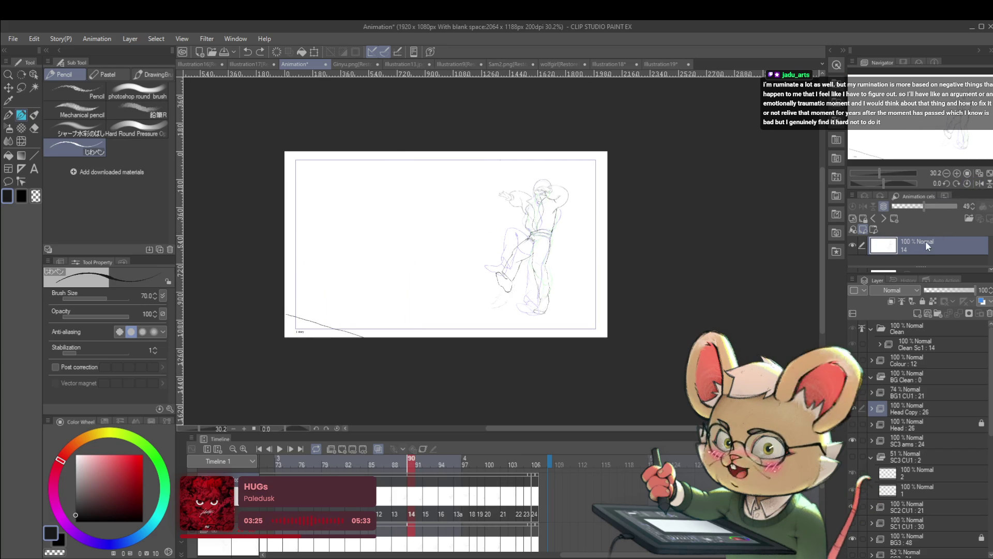
- Restore the normal view and sketch a D shape right of the figure
click(979, 184)
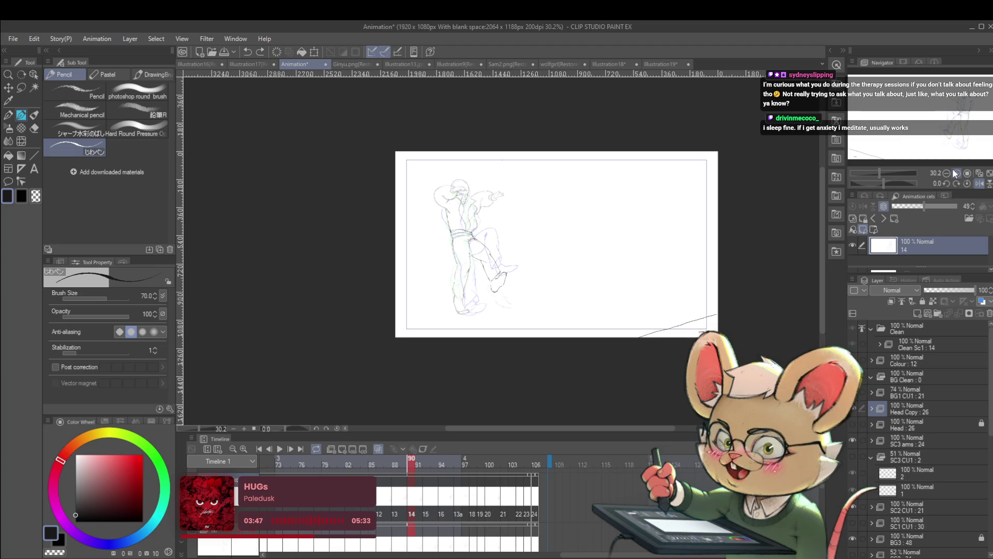
scroll(573, 211, up, 2)
mouse_move(571, 198)
mouse_down()
mouse_move(572, 250)
mouse_move(597, 258)
mouse_up()
drag(572, 195, 599, 258)
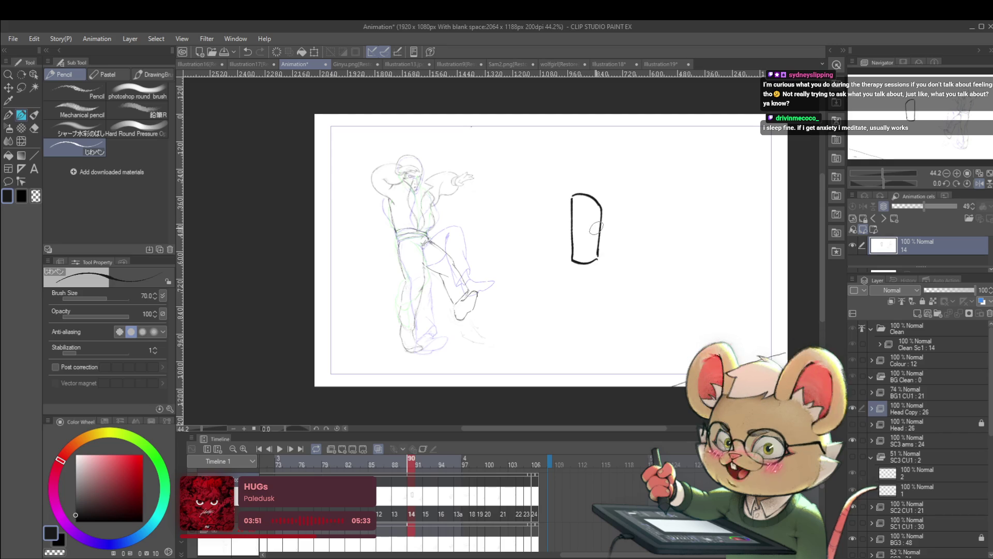
- Undo the D shape, then draw and undo a long arc over the right side
key(ctrl+z)
key(ctrl+z)
key(ctrl+z)
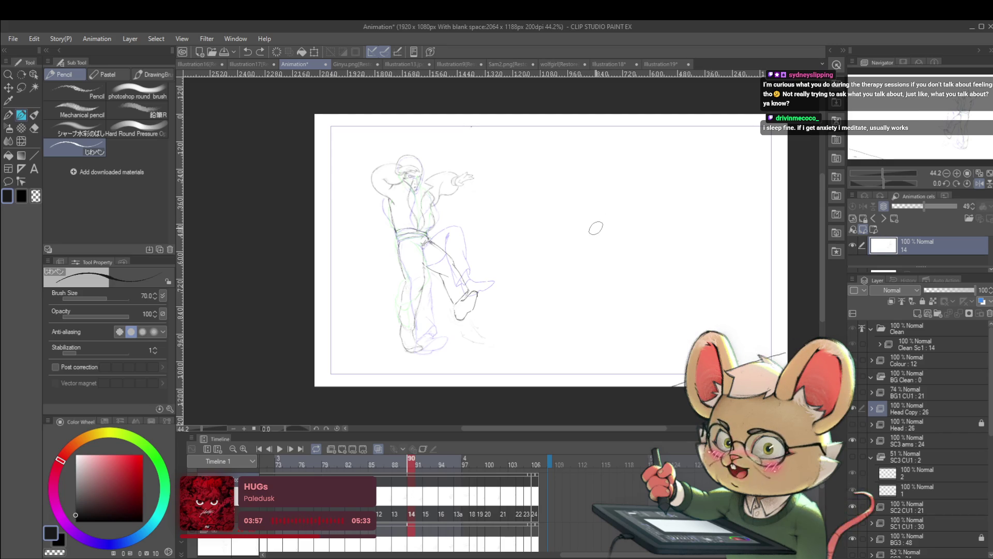
drag(522, 278, 706, 241)
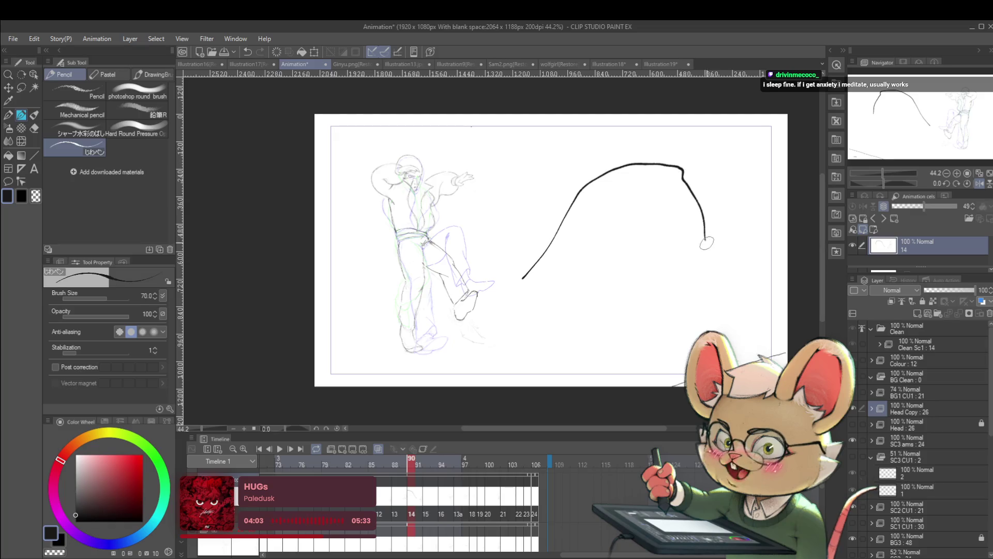
key(ctrl+z)
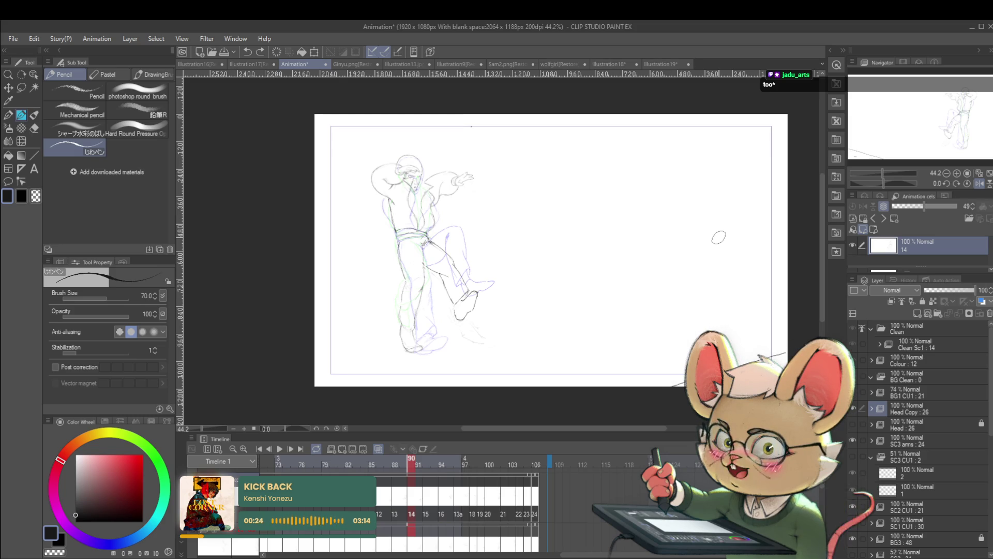
- Mirror the canvas view horizontally with Ctrl+H
key(ctrl+h)
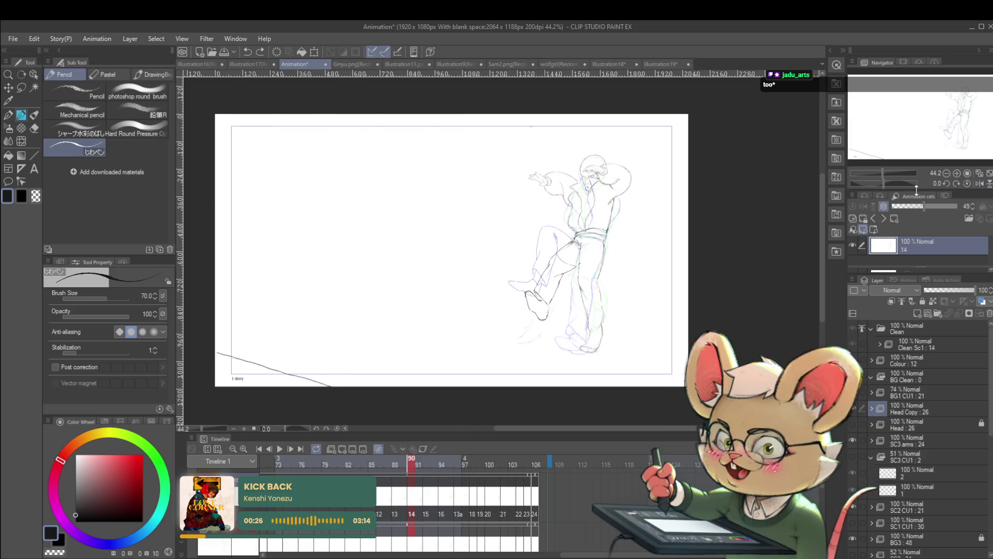
- Zoom in and sketch a small oval beside the kicking foot on drawing 14
scroll(541, 304, up, 2)
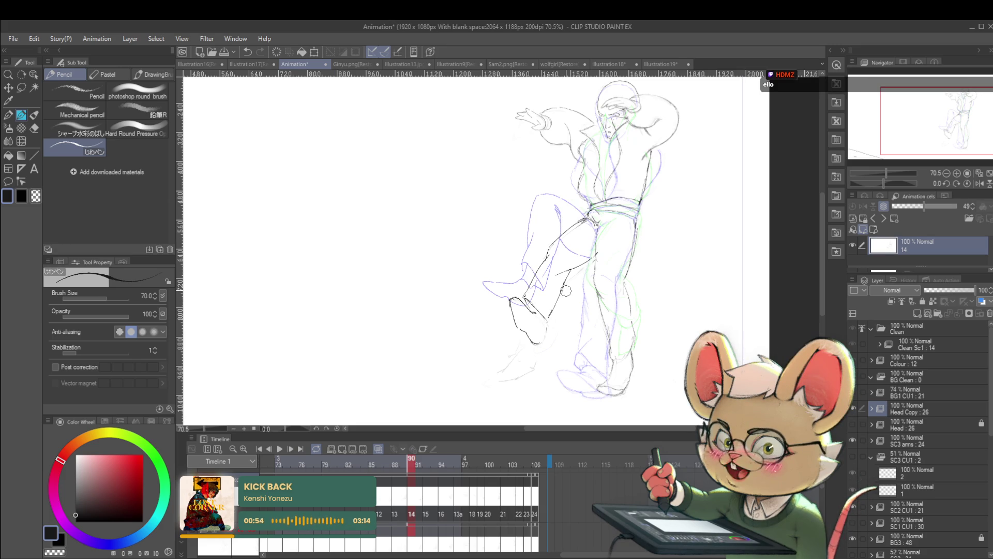
drag(567, 280, 573, 283)
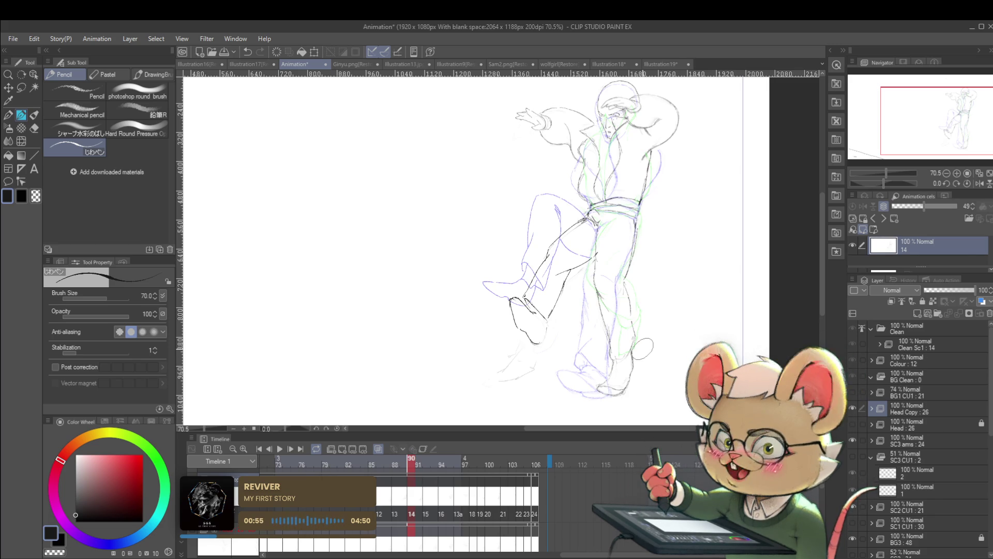
- Mirror the view, drop the pencil to size 20, recentre the figure and play the animation
scroll(721, 193, down, 2)
click(980, 183)
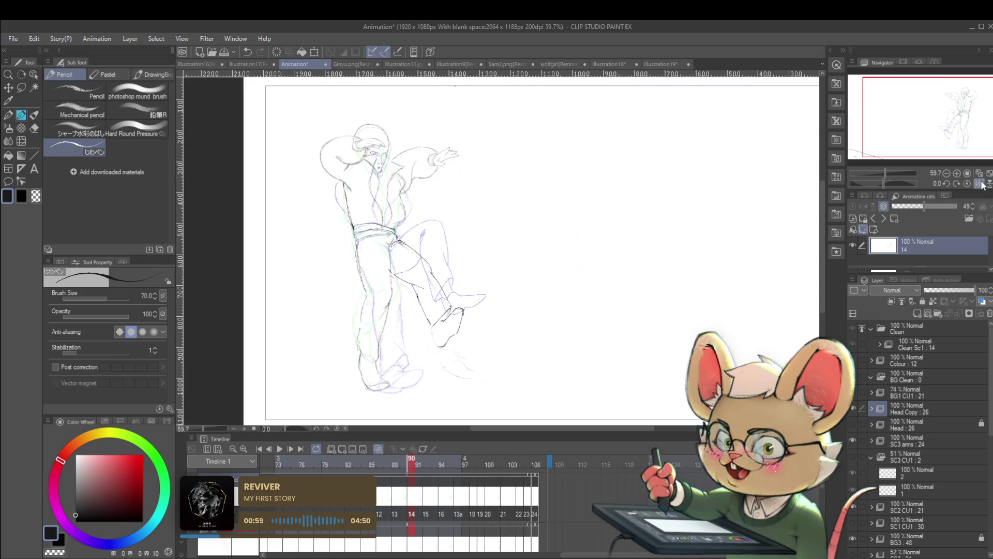
key(bracketleft)
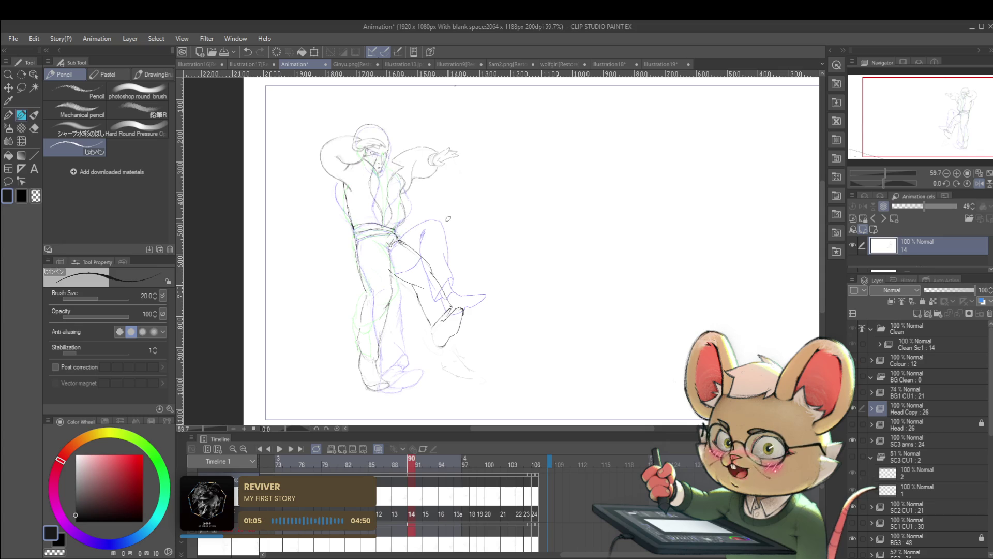
drag(540, 236, 582, 195)
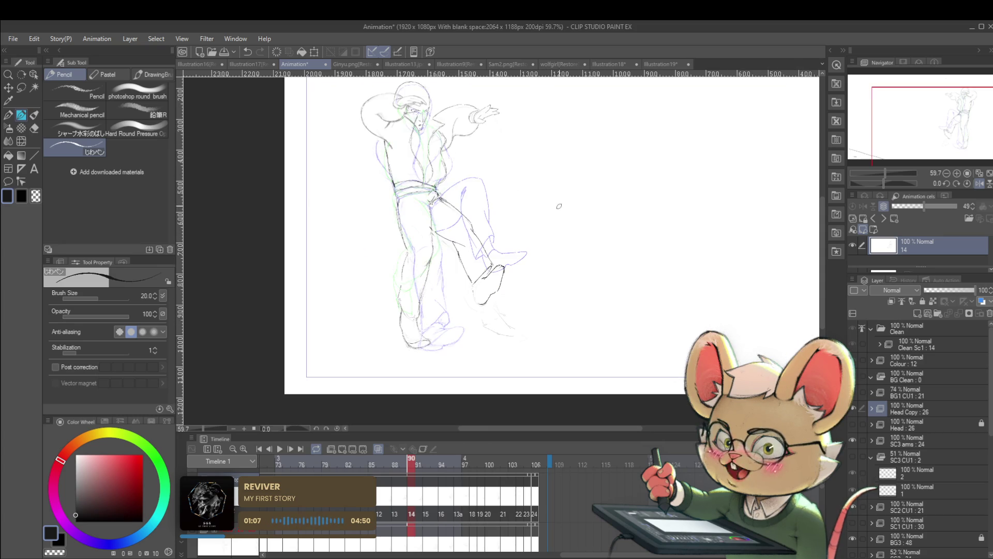
click(280, 449)
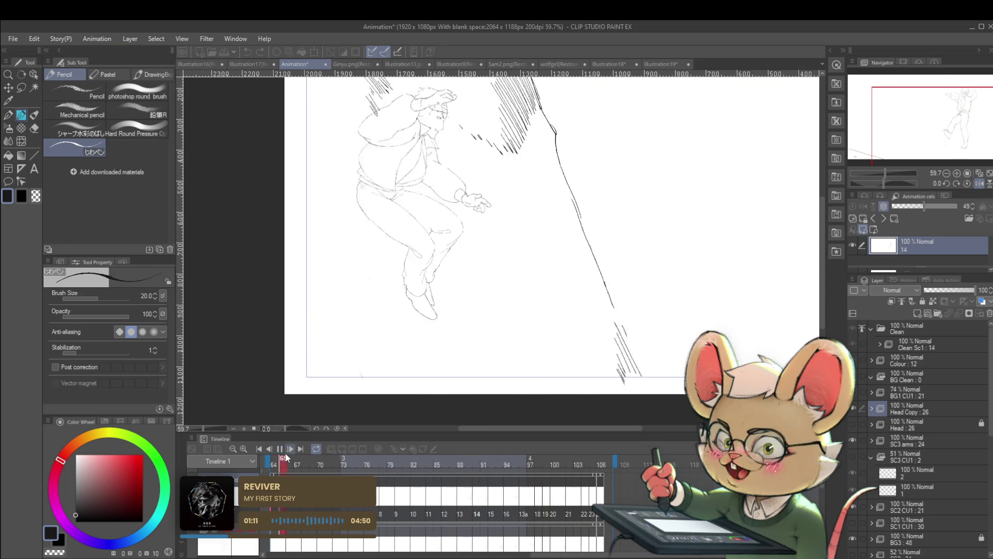
- Pause playback on drawing 11, zoom in on the figure and switch back to the Pencil
click(280, 449)
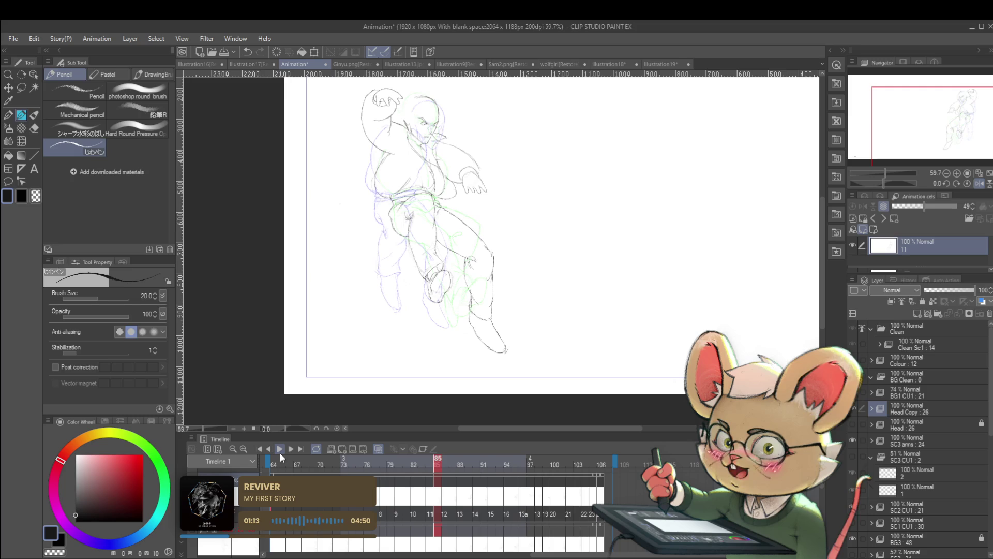
key(slash)
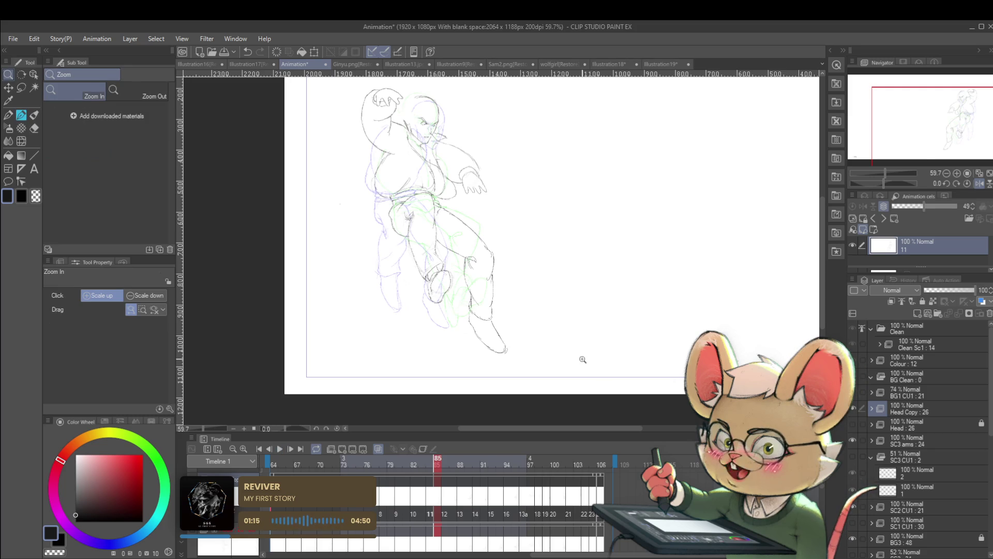
click(562, 341)
drag(581, 320, 576, 348)
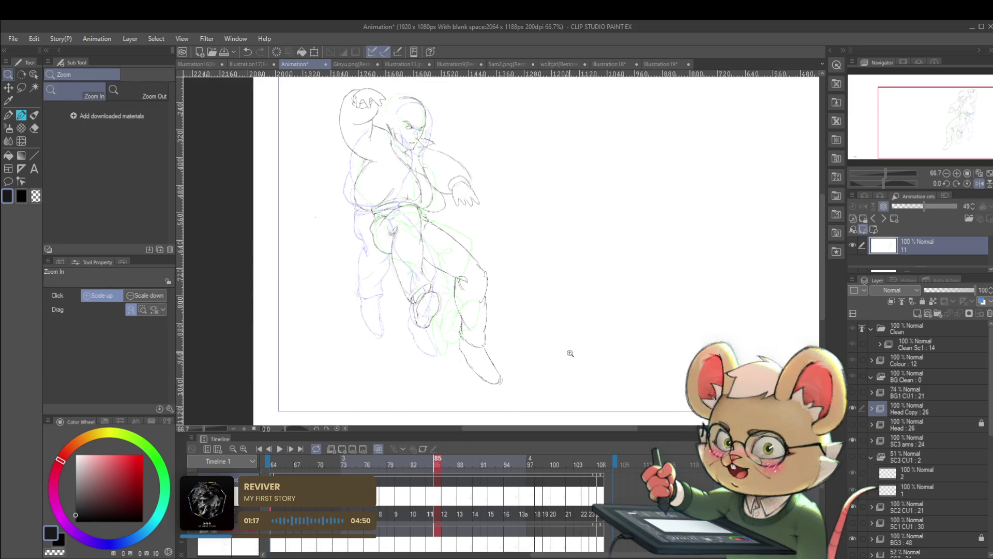
key(p)
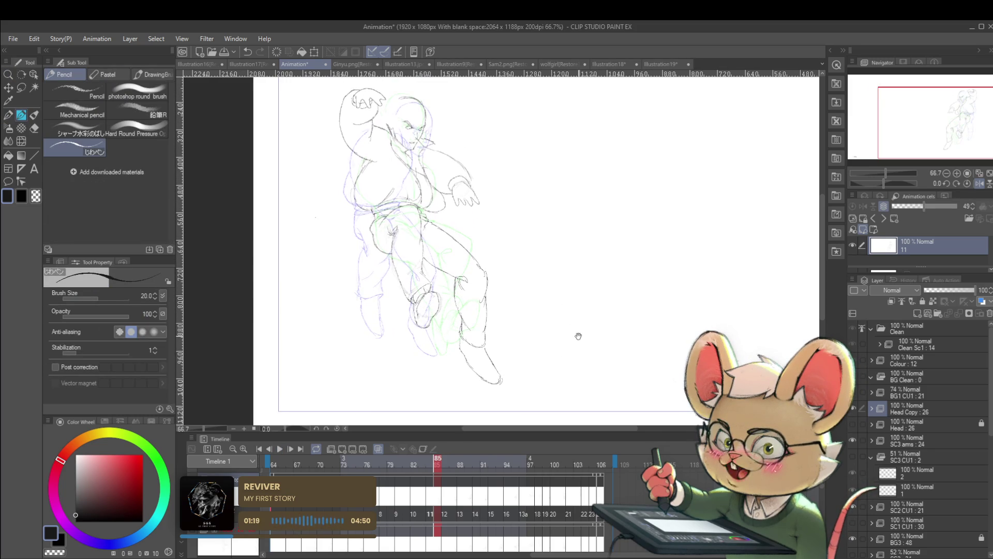
drag(578, 337, 576, 352)
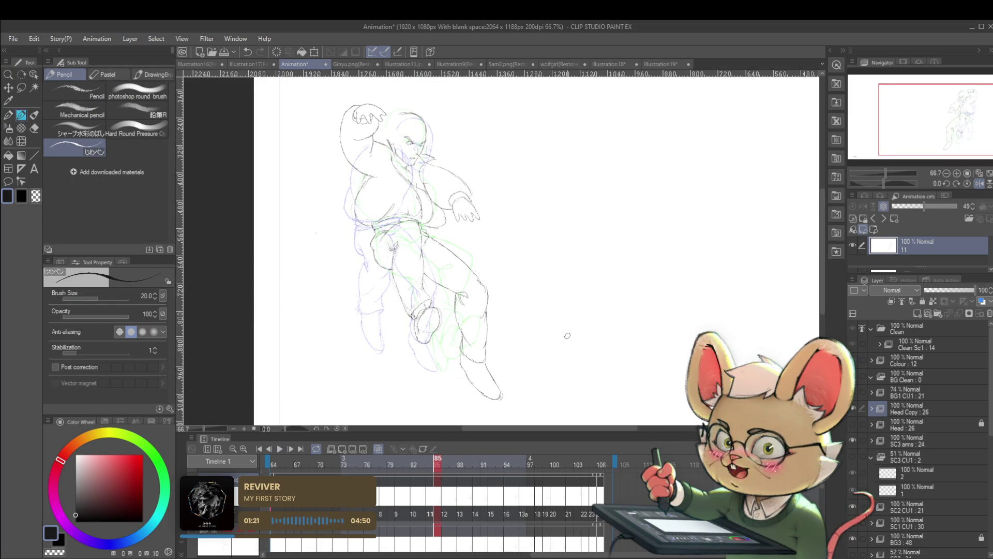
- Restore the unmirrored view, zoom out and step forward to the next drawing
click(979, 183)
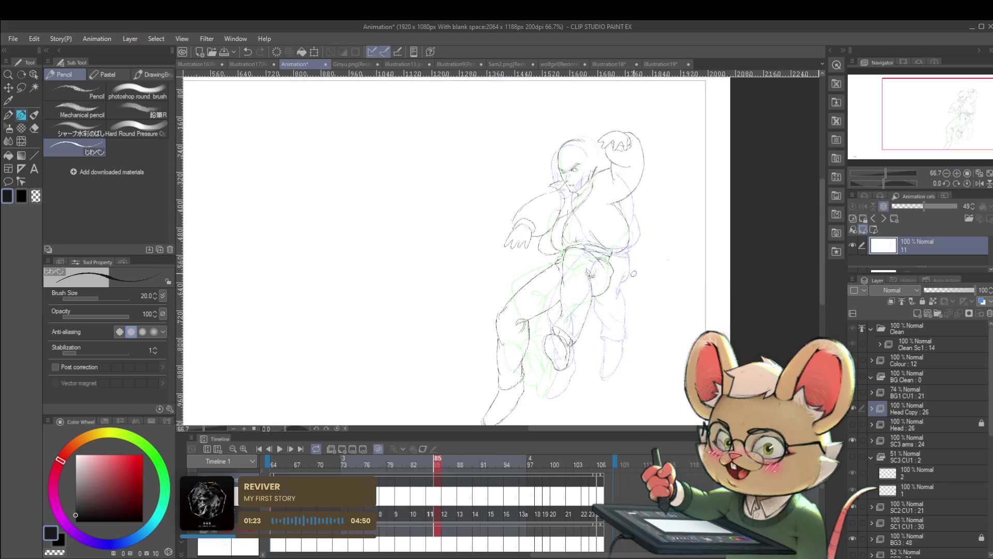
scroll(586, 281, down, 1)
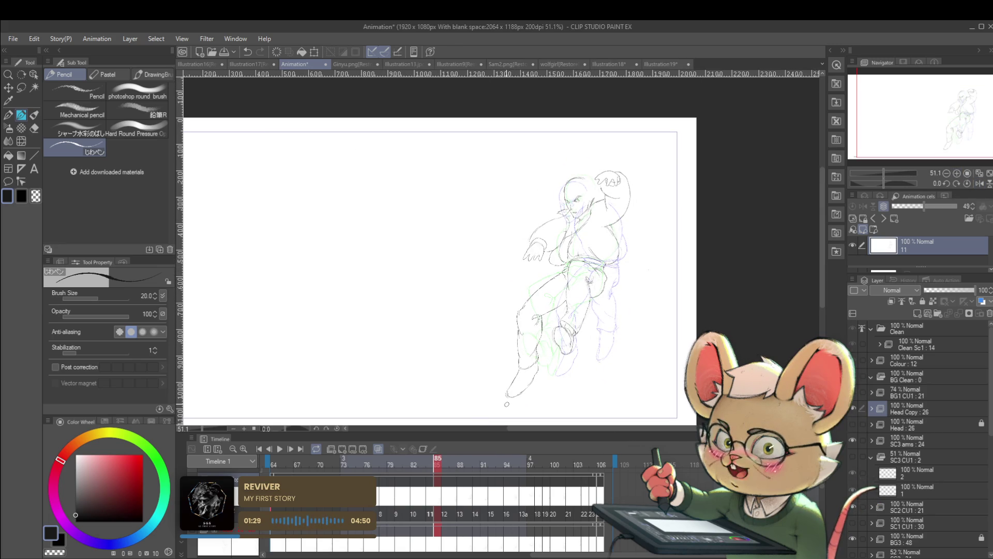
key(Right)
key(Right)
key(Right)
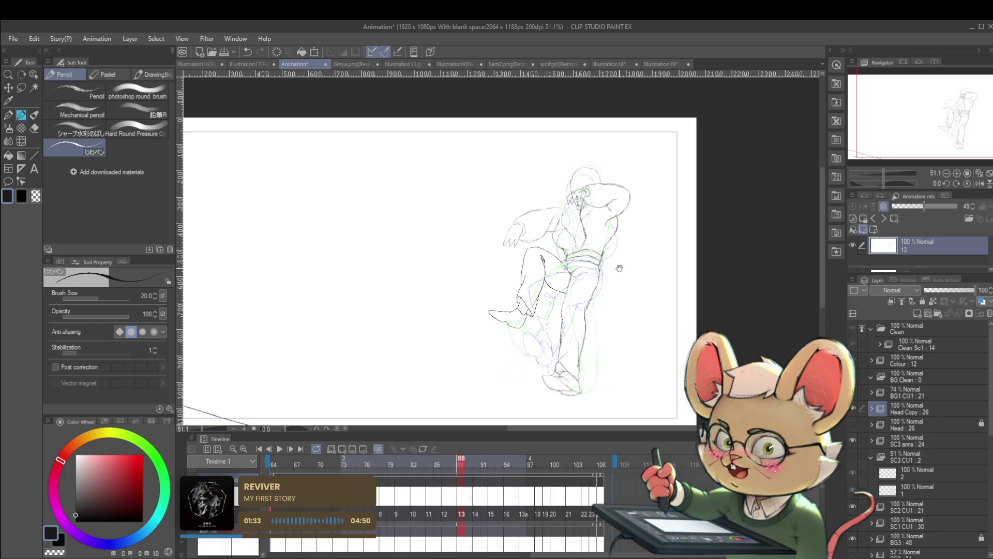
- Recentre the figure, play the animation back, then step forward to drawing 14
drag(619, 266, 617, 288)
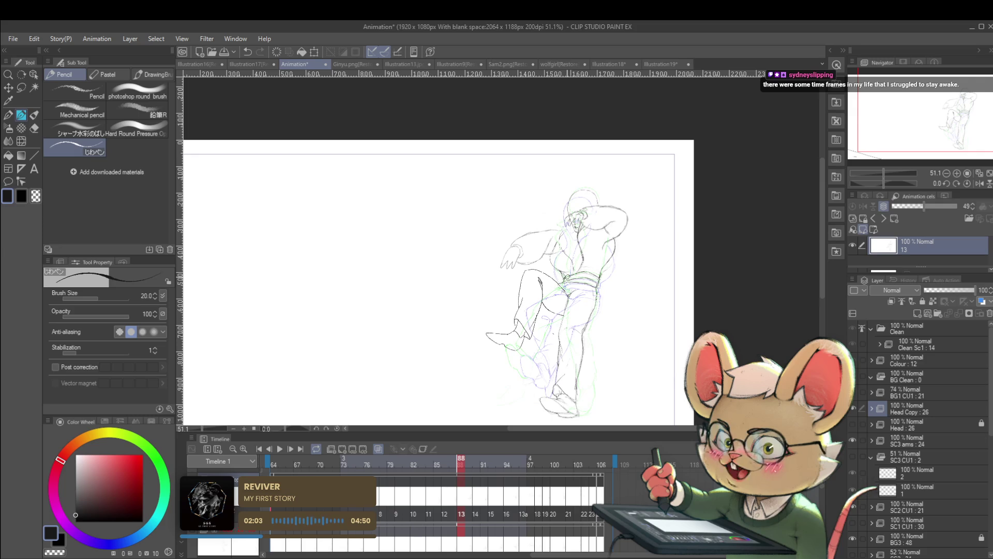
drag(584, 306, 573, 315)
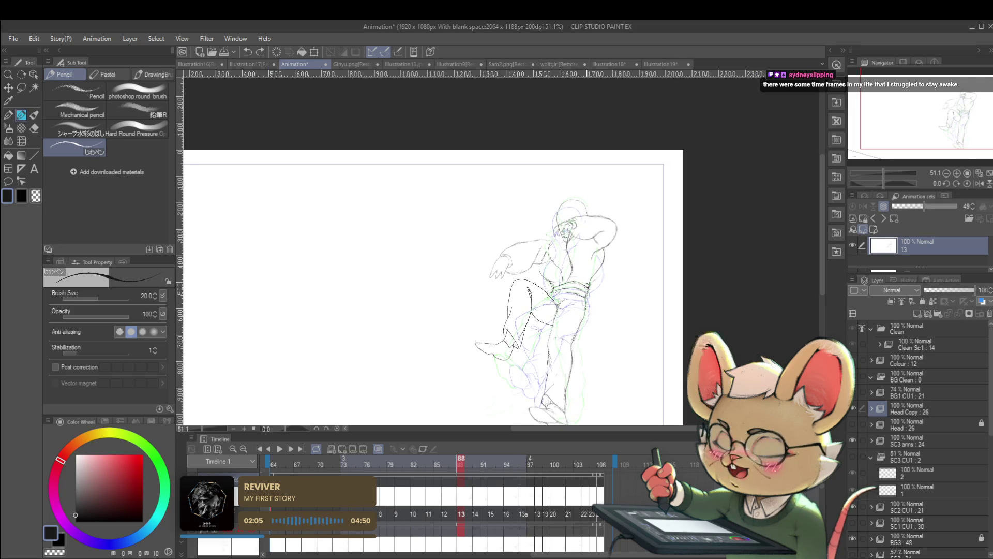
scroll(565, 341, up, 2)
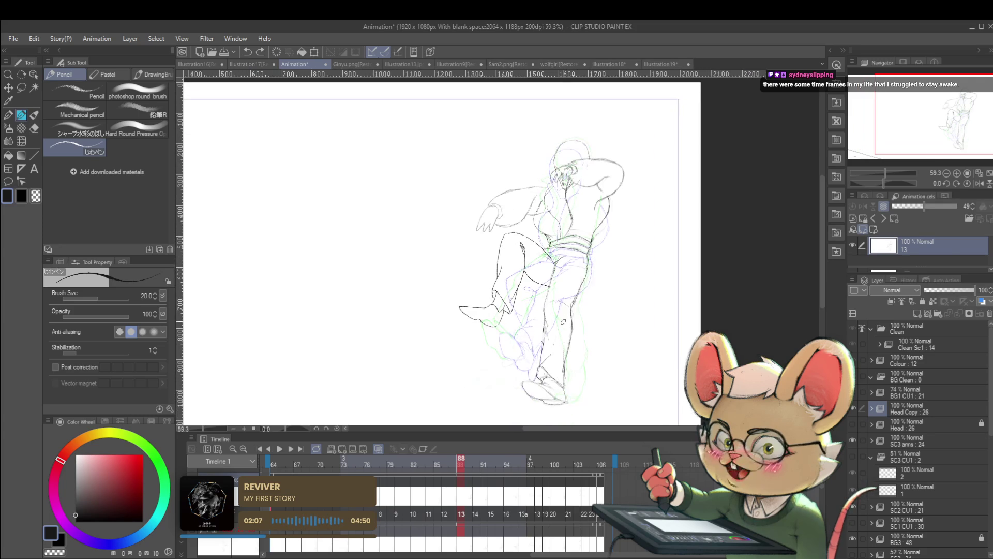
click(278, 449)
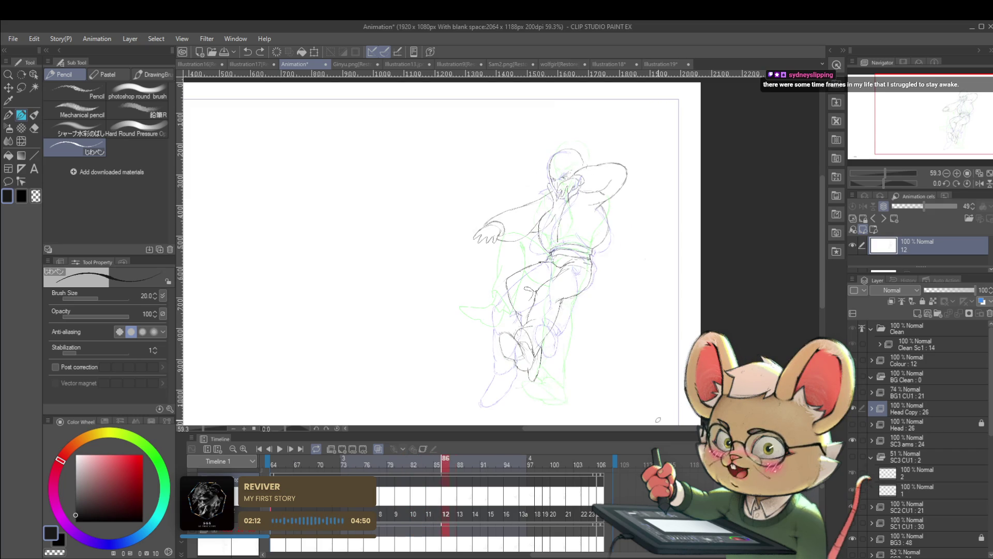
key(Right)
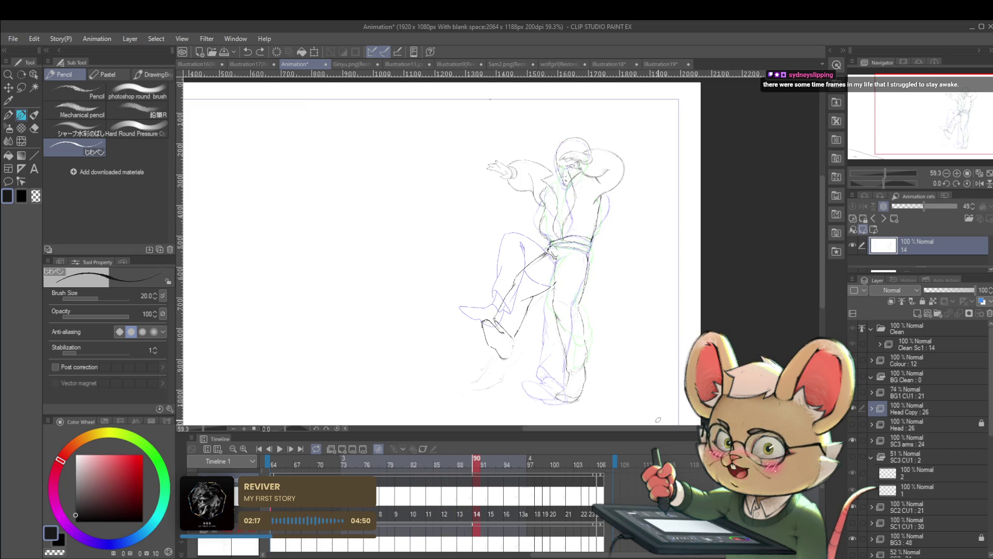
- Check drawing 14 mirrored, then return the view to normal and zoom in
click(979, 183)
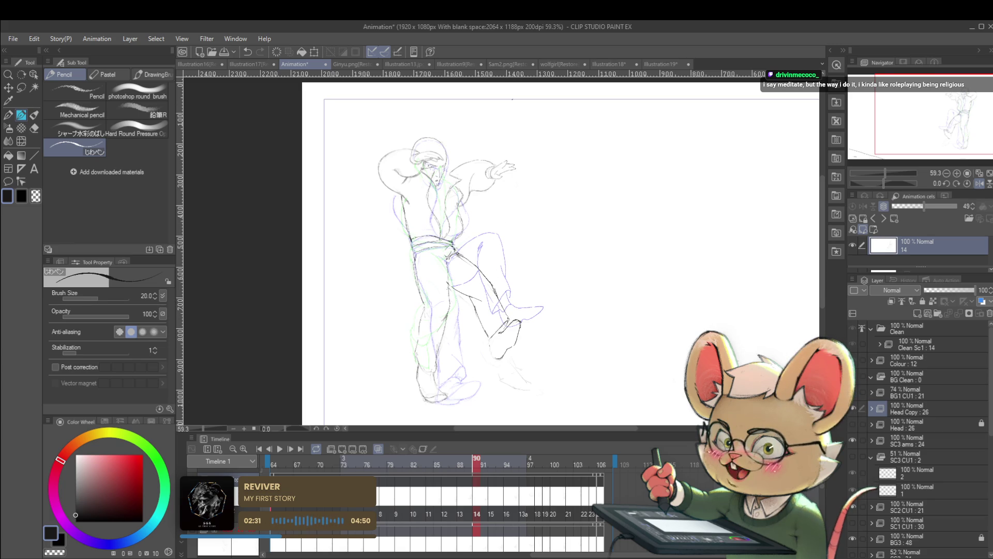
click(980, 184)
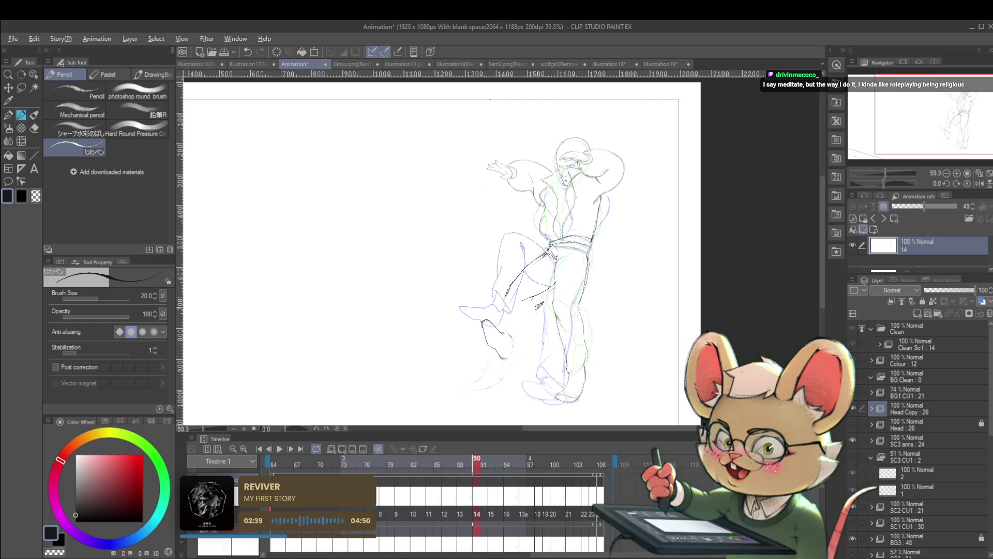
scroll(539, 303, up, 3)
- Draw new kicking-leg lines, undo one, and redraw the lower leg and foot mirrored
mouse_move(534, 301)
mouse_down()
mouse_move(515, 314)
mouse_move(509, 354)
mouse_up()
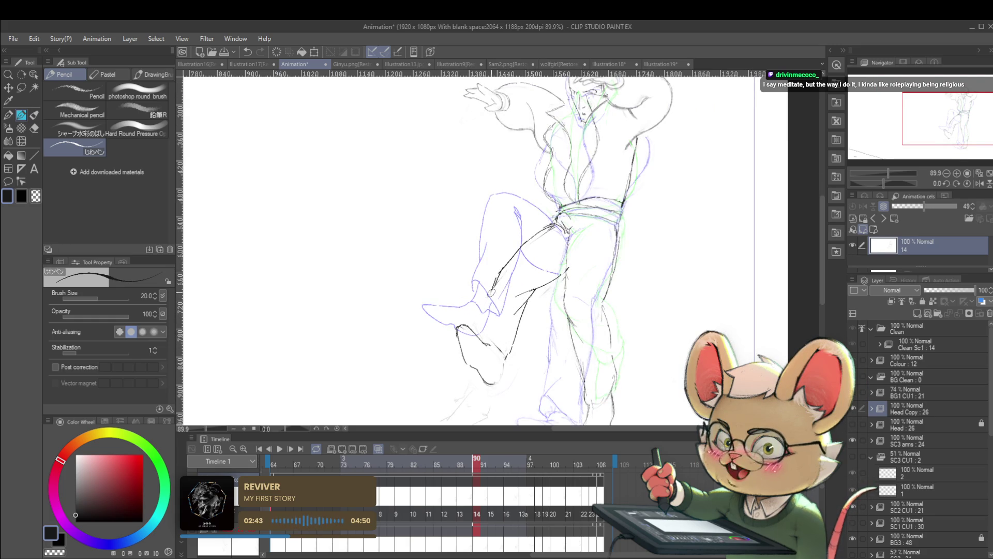
key(ctrl+z)
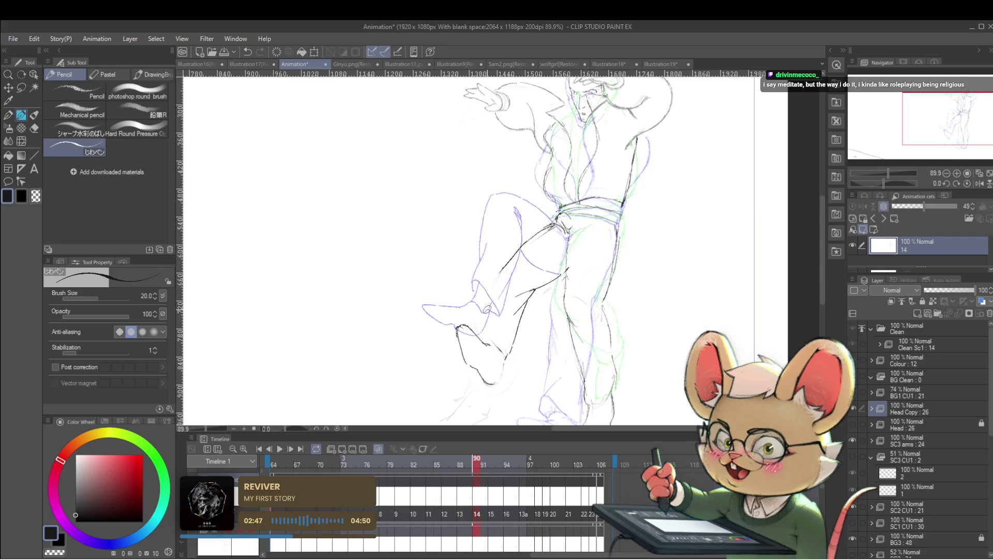
click(980, 184)
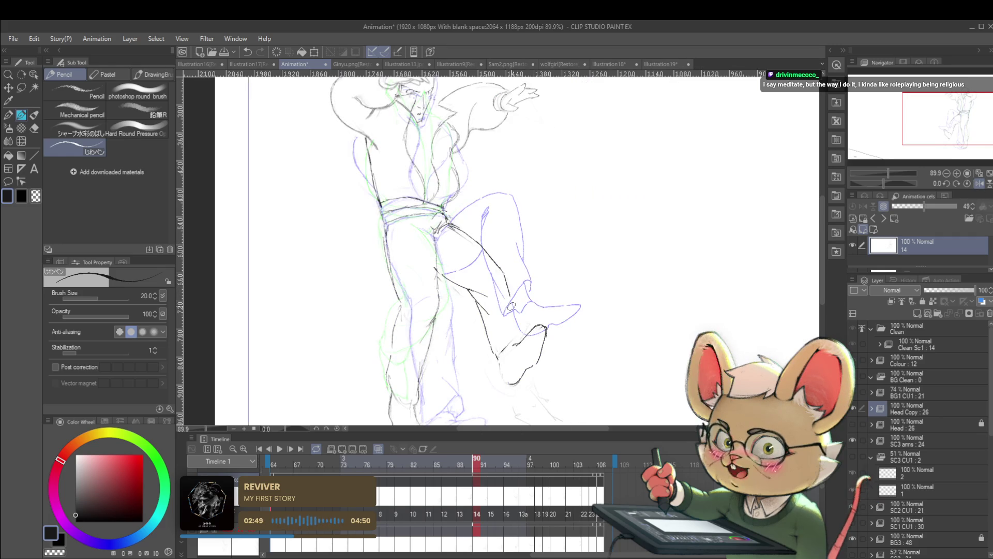
drag(508, 293, 523, 327)
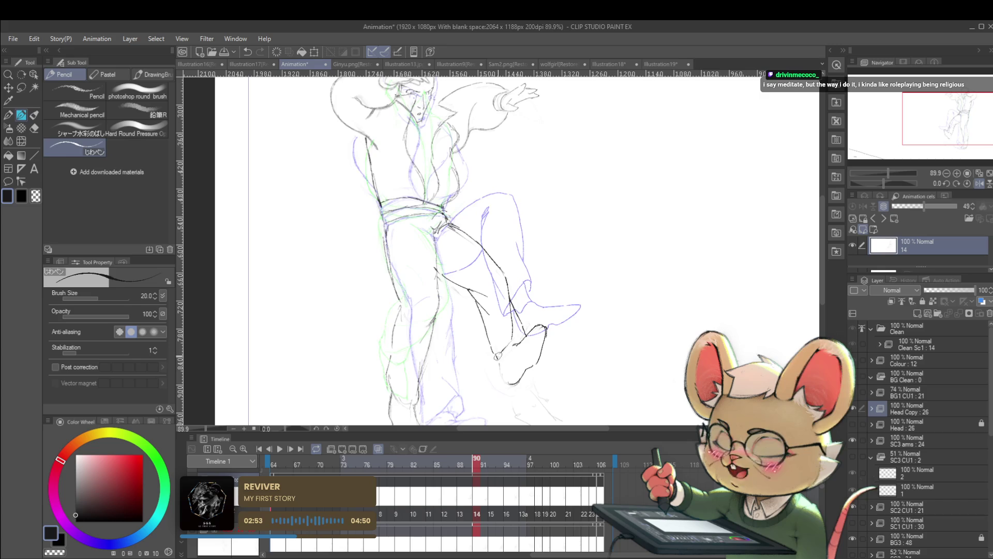
- Check the drawing upside down, then return the view upright and unmirrored
scroll(562, 331, down, 3)
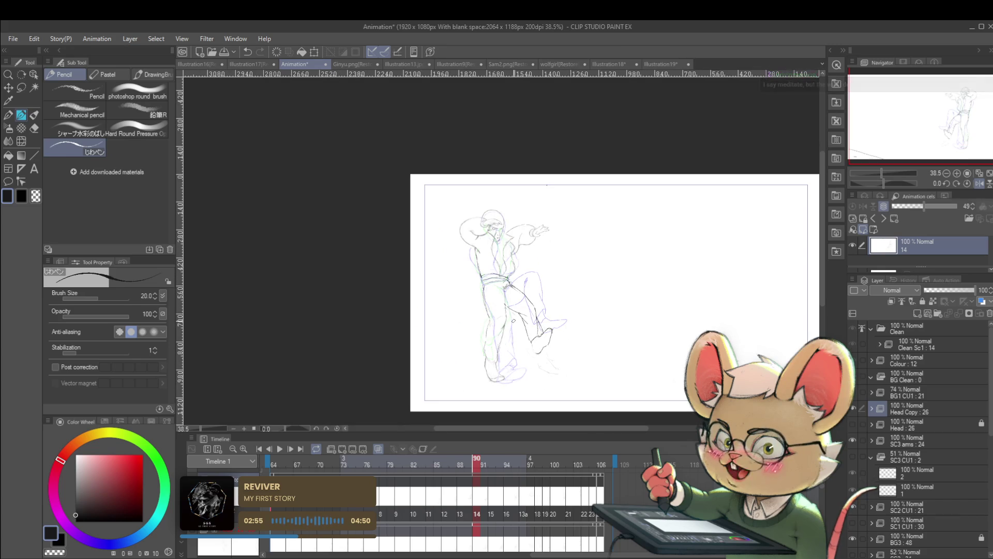
click(989, 184)
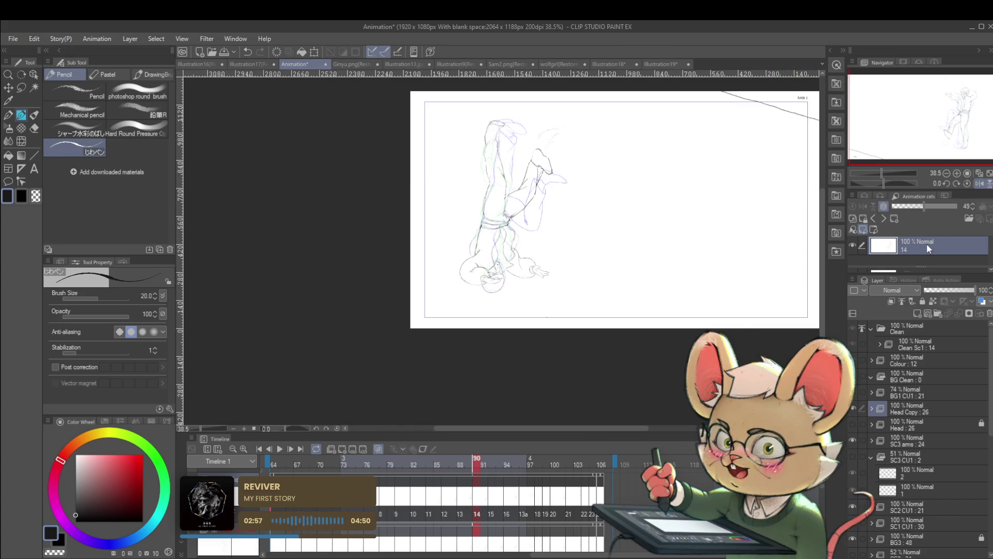
click(989, 184)
scroll(561, 348, up, 2)
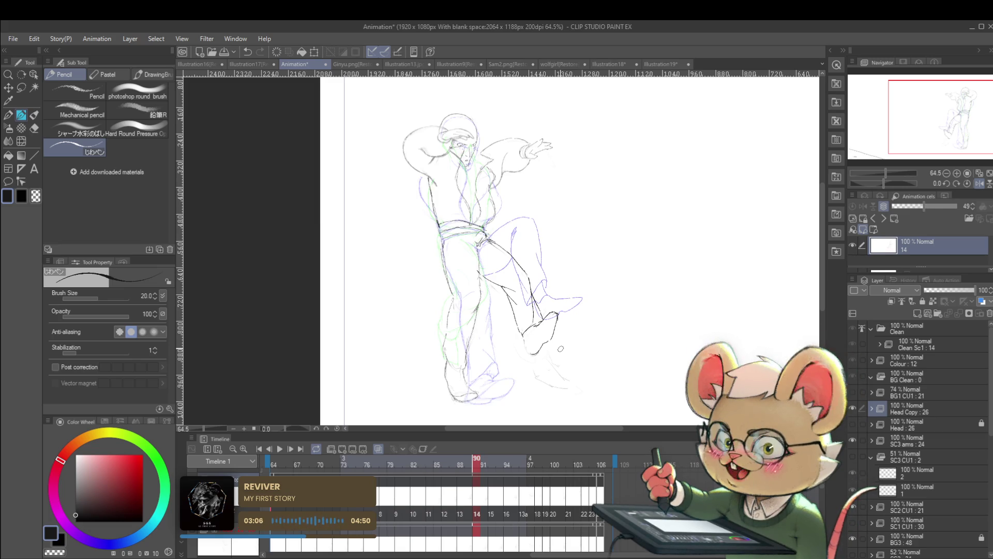
click(980, 183)
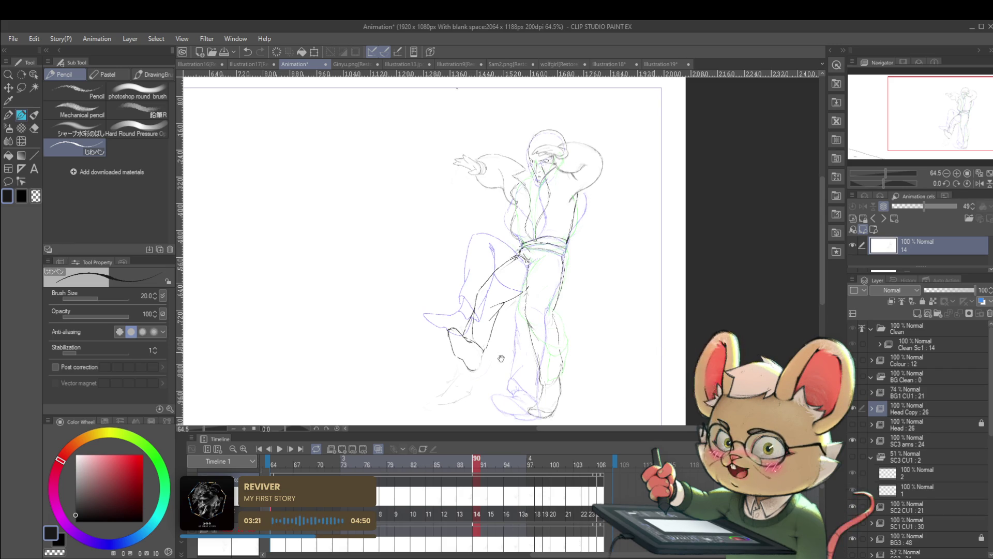
- Check the leg mirrored, then draw the back, side and top lines of the kicking foot
scroll(654, 352, up, 1)
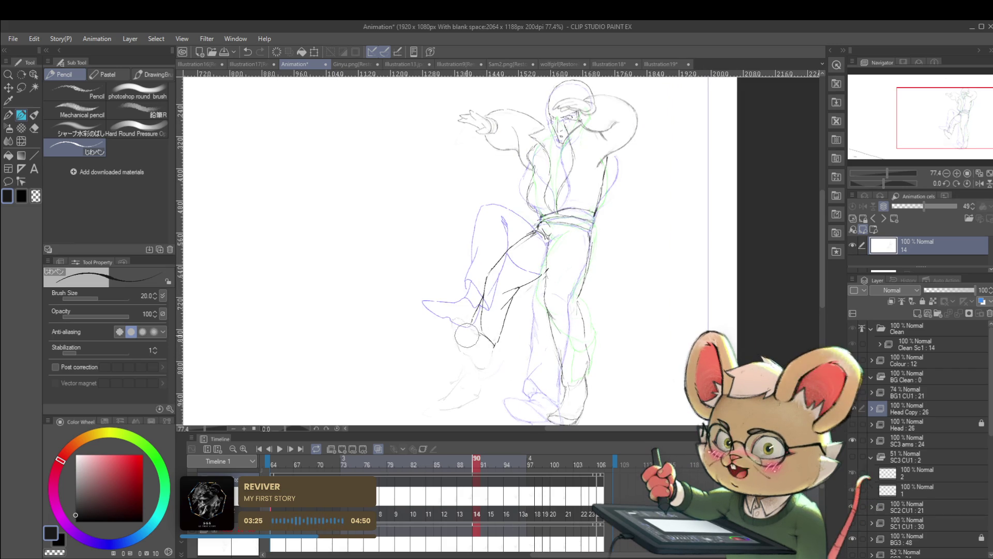
click(979, 184)
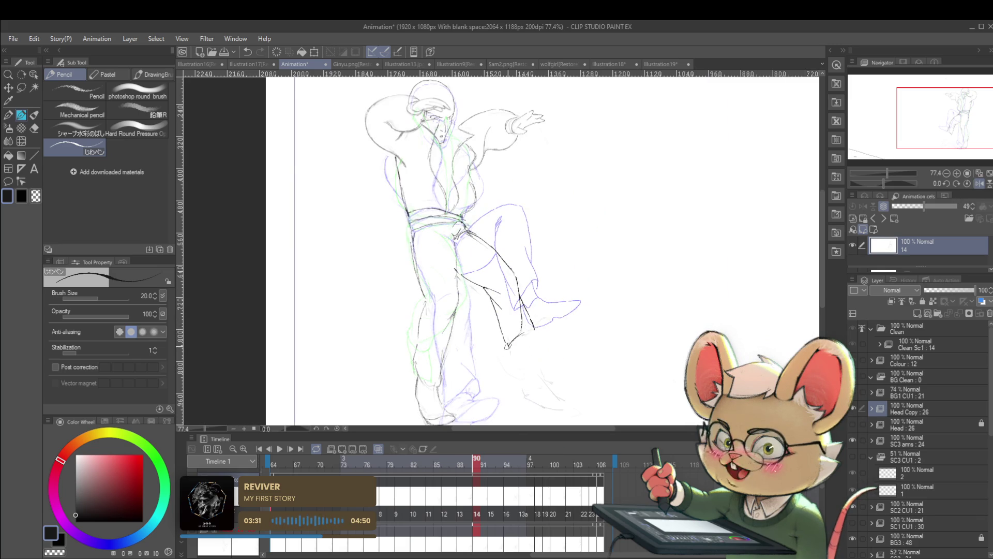
scroll(538, 292, up, 2)
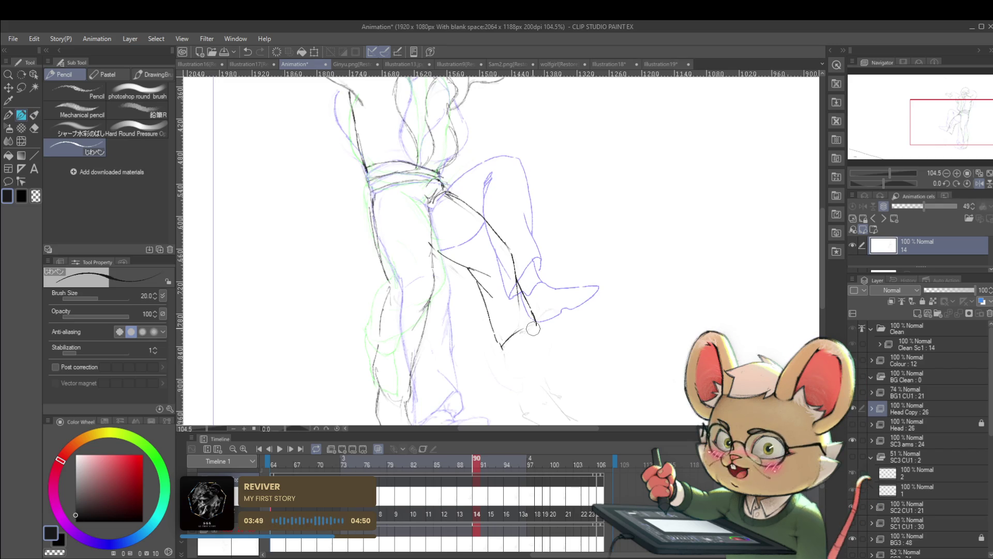
click(979, 184)
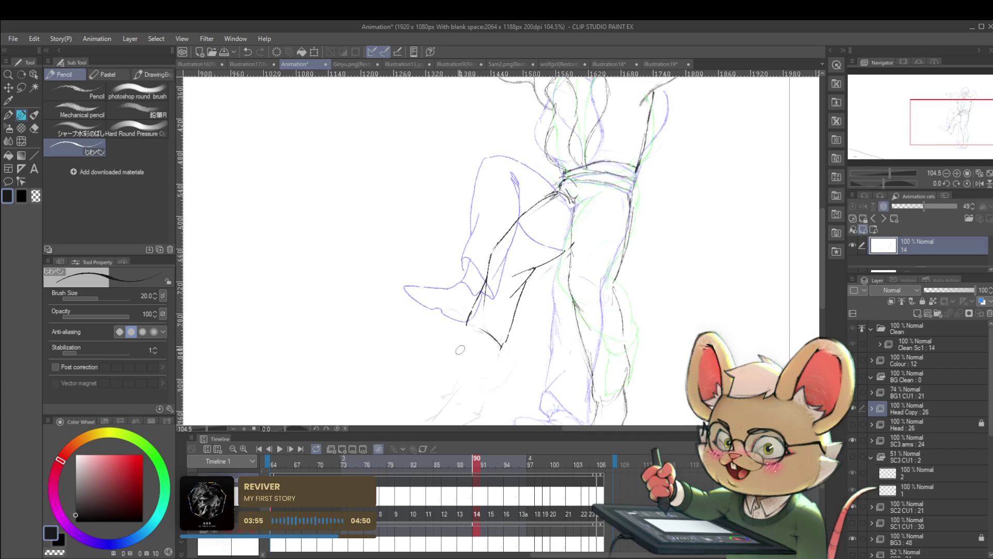
drag(449, 331, 459, 352)
drag(445, 314, 450, 337)
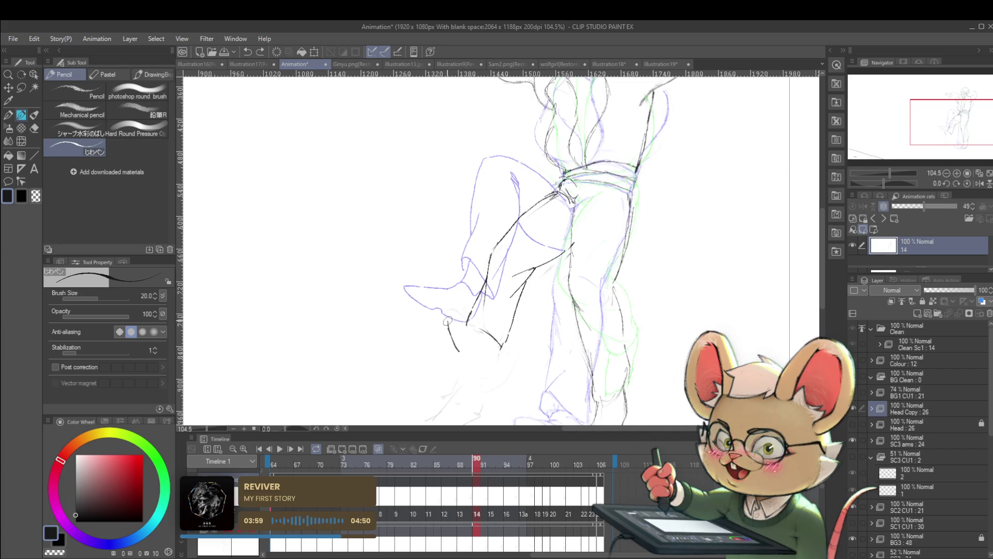
mouse_move(446, 317)
mouse_down()
mouse_move(464, 319)
mouse_move(467, 354)
mouse_move(480, 356)
mouse_up()
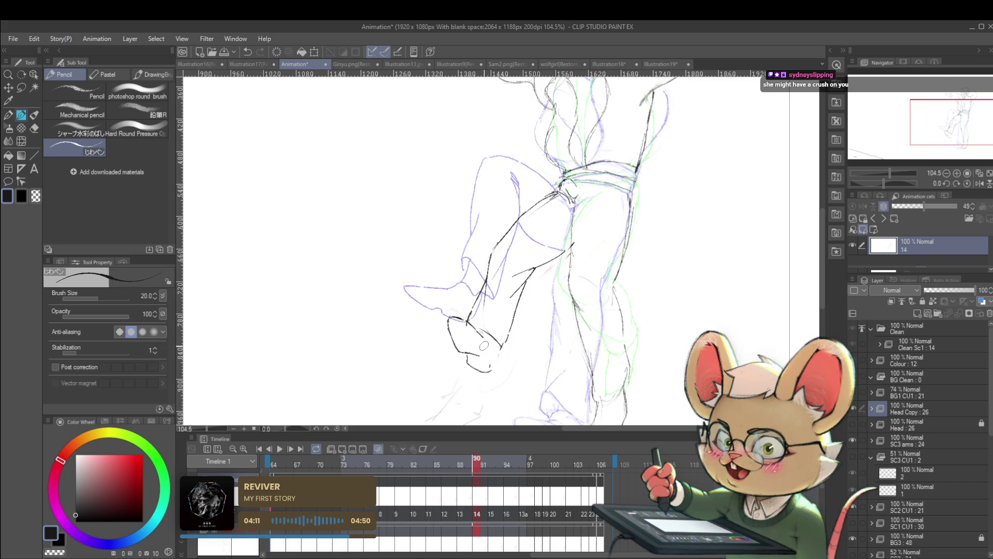
- Mirror the view and magnify the foot to check it
click(980, 183)
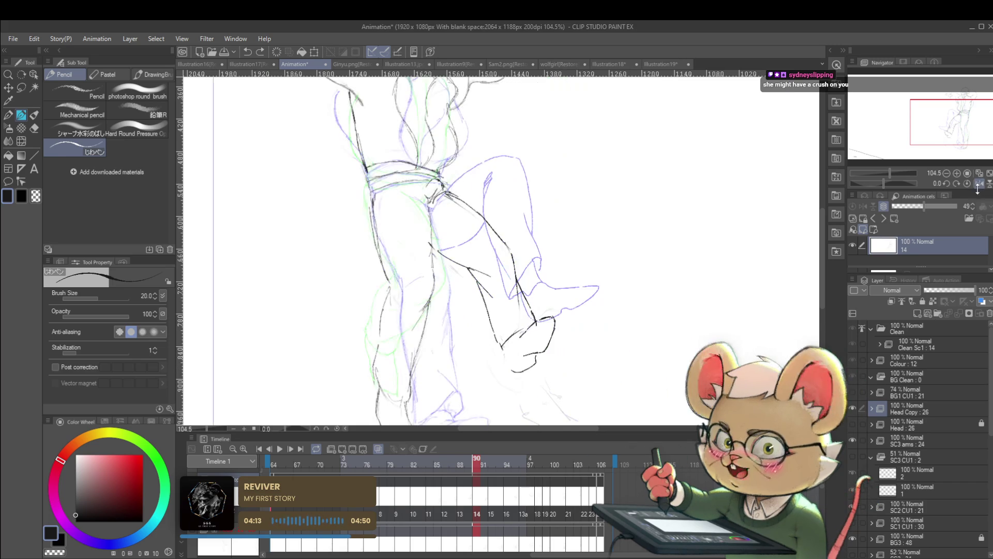
click(545, 377)
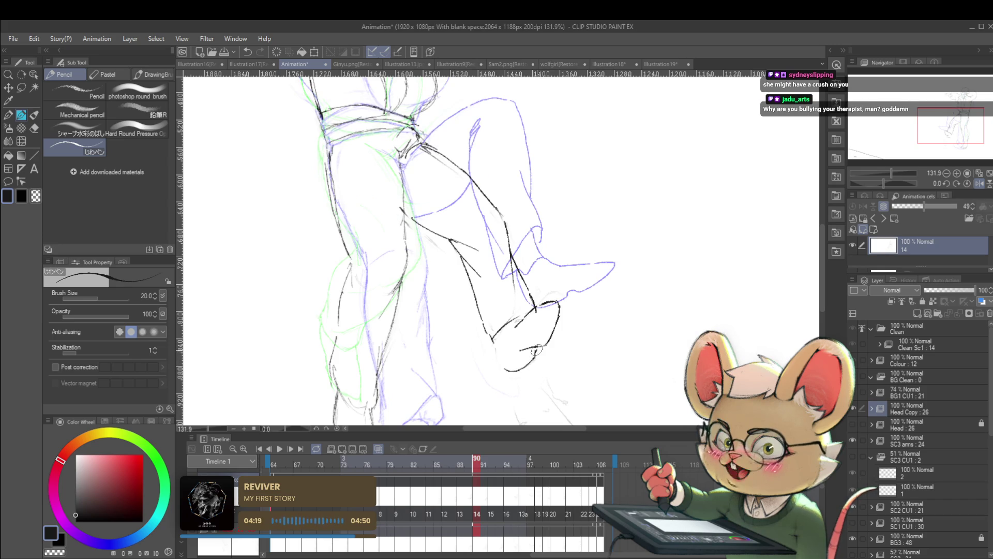
scroll(537, 350, down, 3)
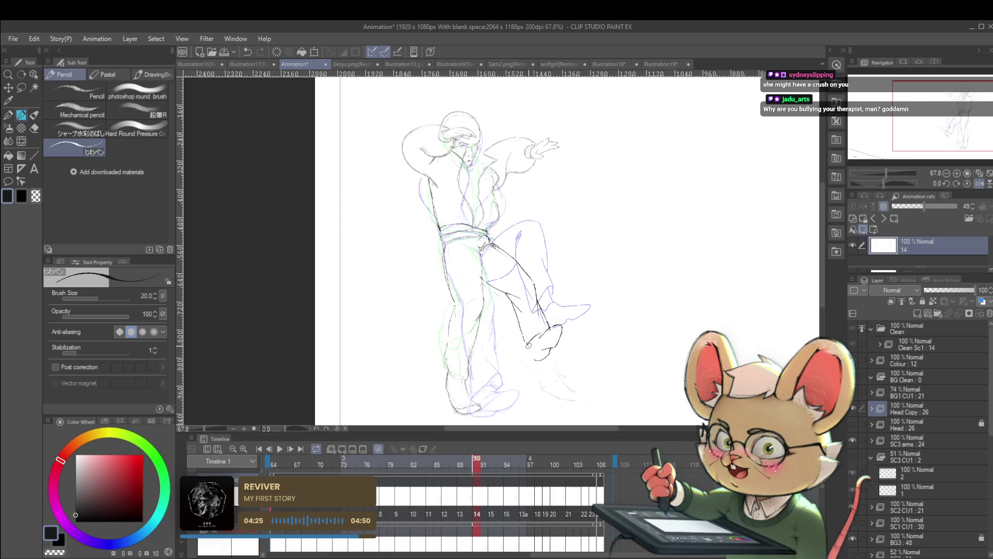
- Erase the old dark foot strokes on cel 14 and add a curve at the foot's left edge
click(980, 184)
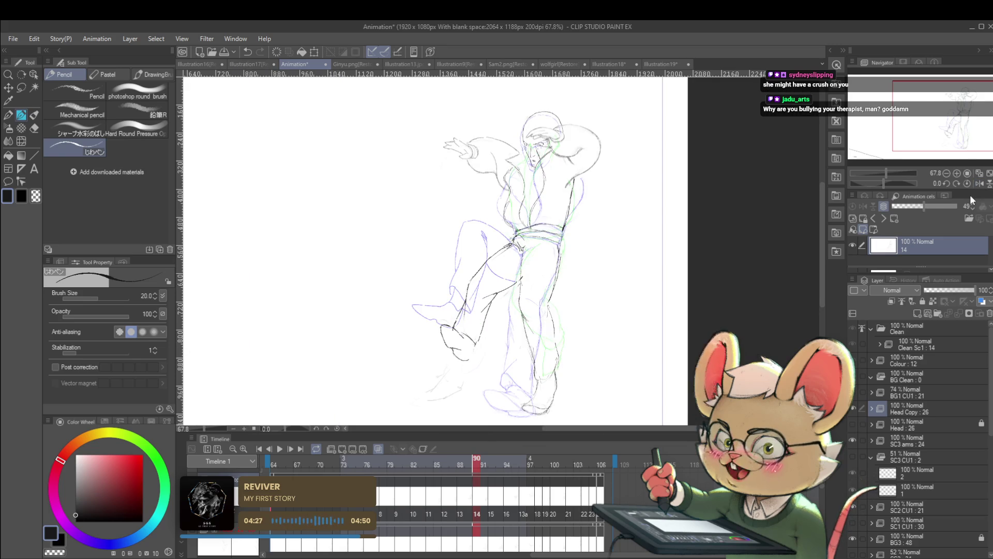
scroll(460, 345, up, 3)
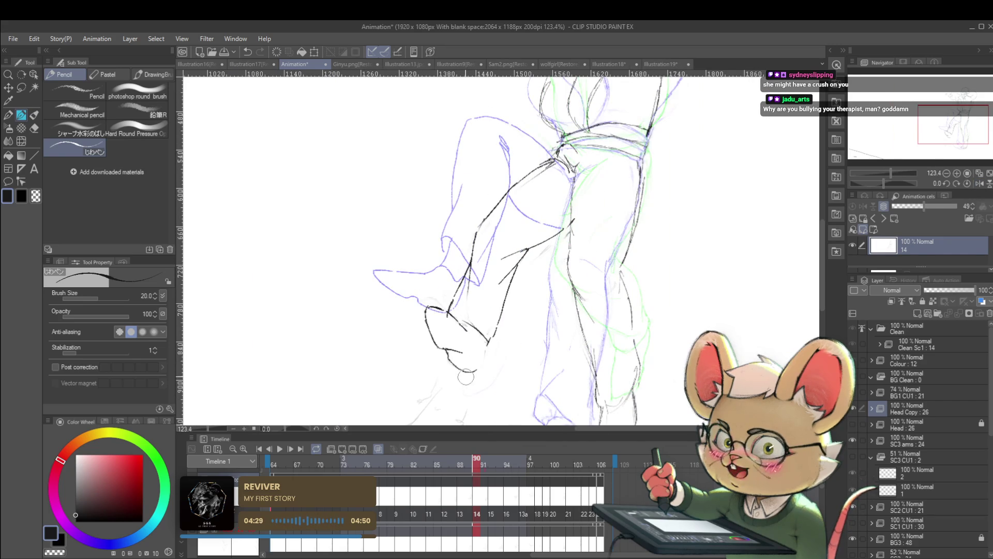
mouse_move(445, 334)
mouse_down()
mouse_move(472, 381)
mouse_move(435, 305)
mouse_up()
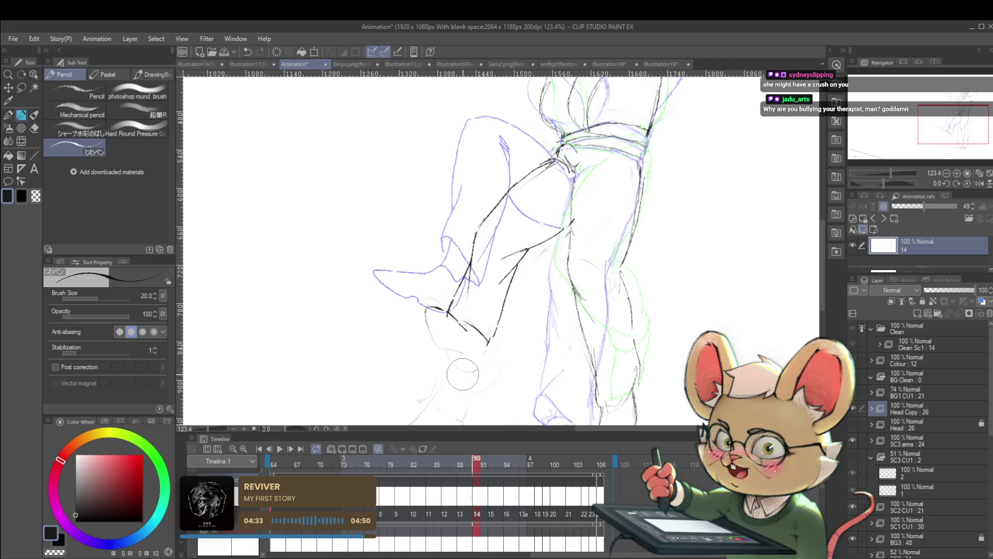
drag(437, 306, 426, 317)
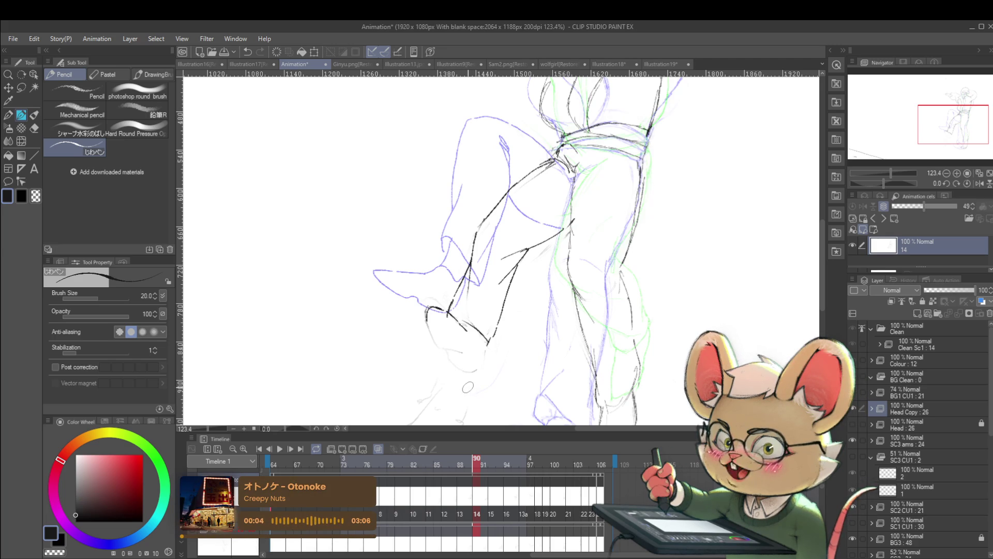
- Check the drawing mirrored, then redraw the foot's front line and close the heel and sole
click(980, 183)
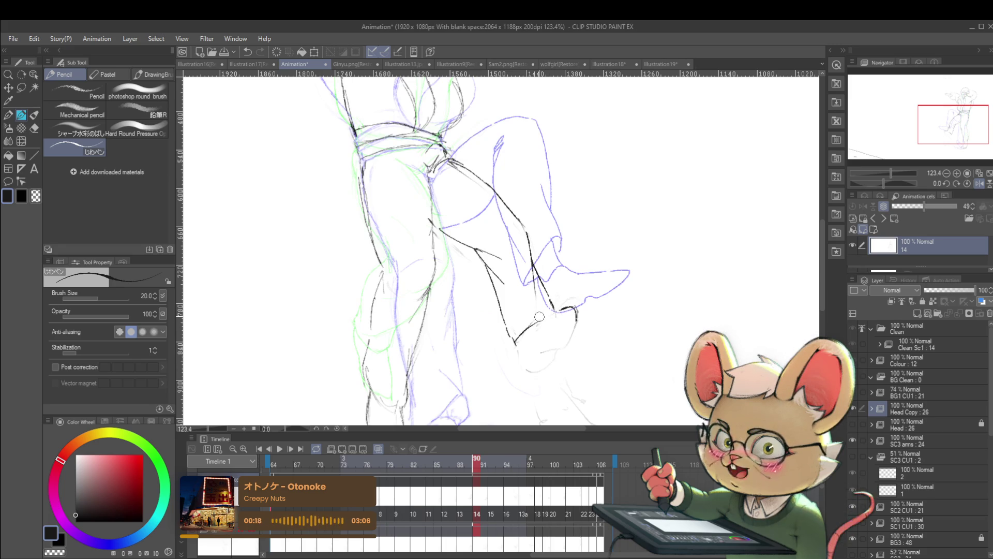
key(h)
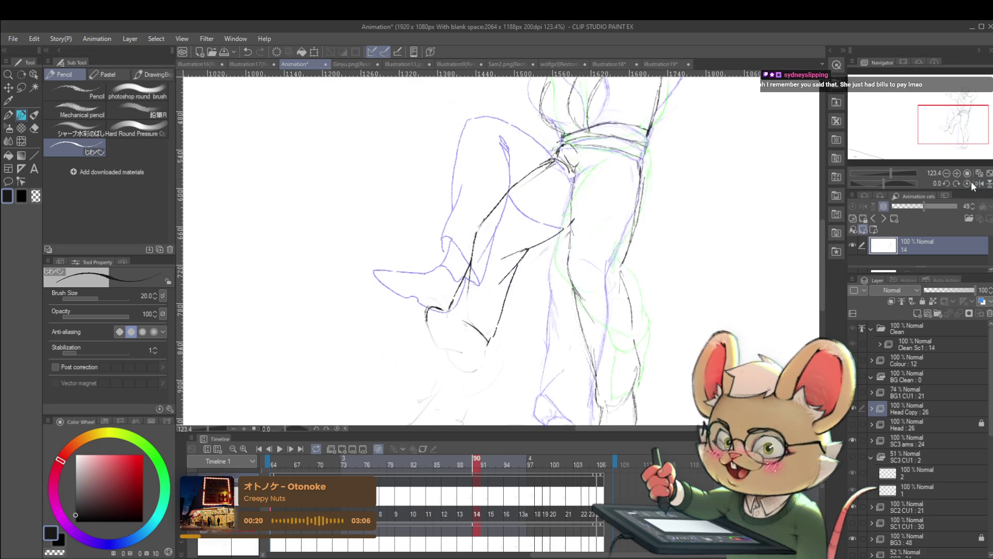
scroll(446, 313, up, 3)
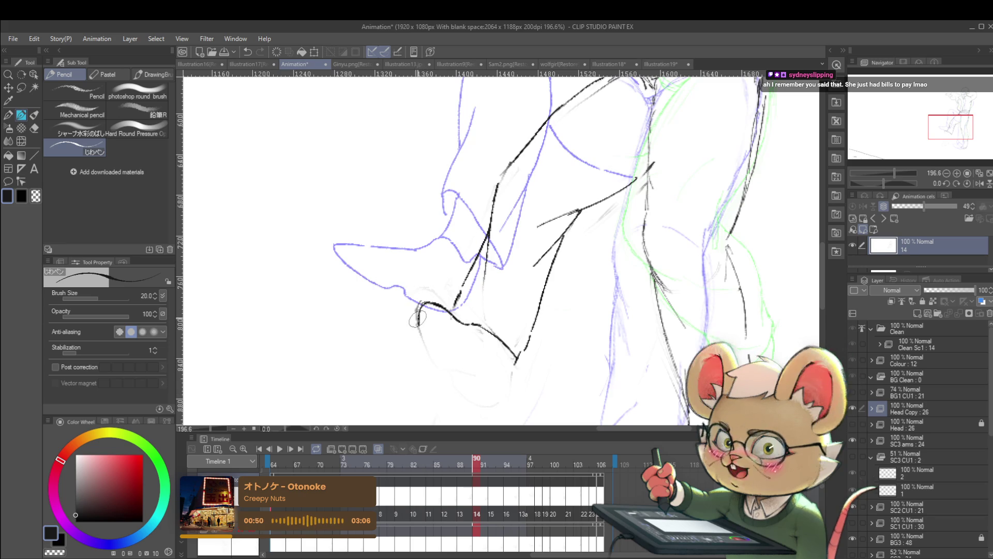
mouse_move(418, 310)
mouse_down()
mouse_move(428, 356)
mouse_move(449, 365)
mouse_up()
mouse_move(468, 392)
mouse_down()
mouse_move(499, 397)
mouse_move(512, 357)
mouse_up()
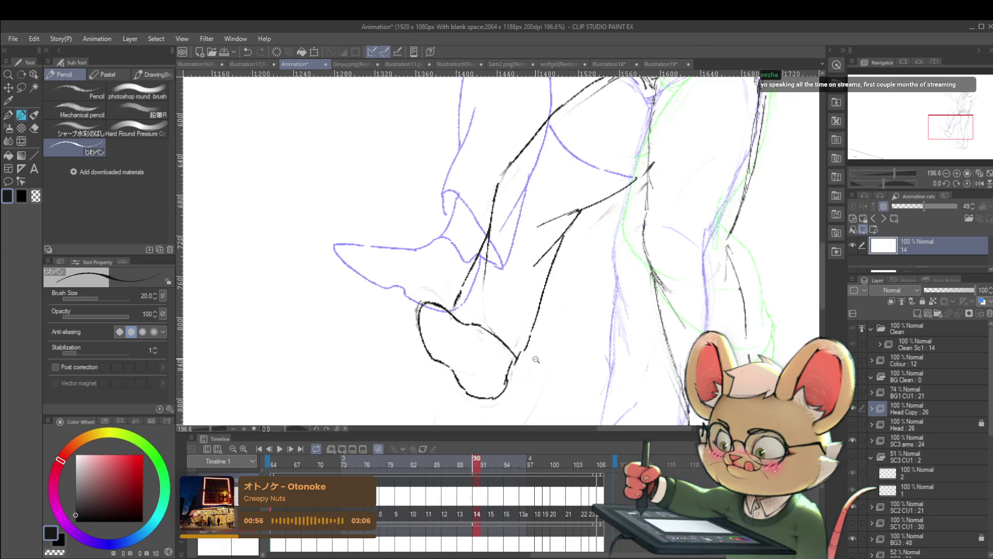
scroll(510, 362, down, 5)
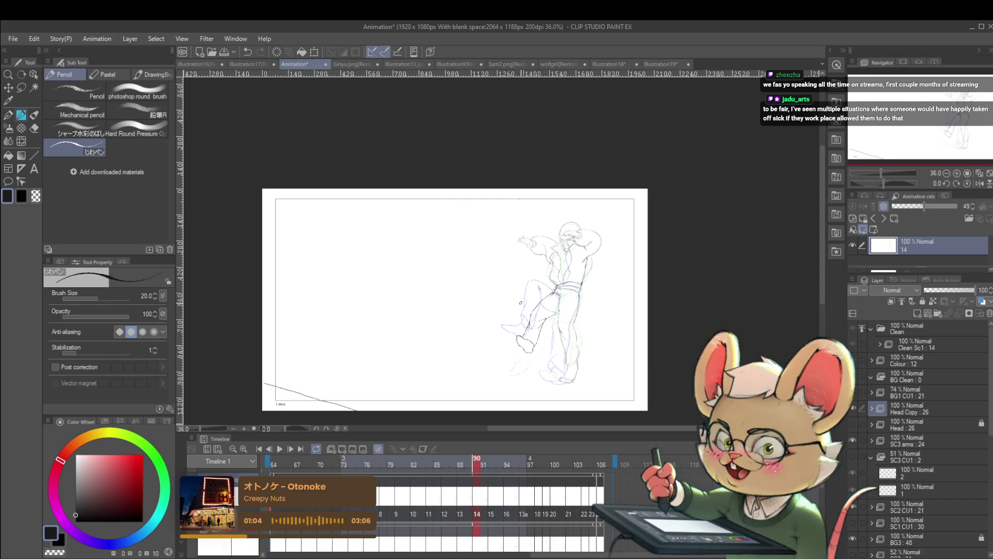
click(979, 184)
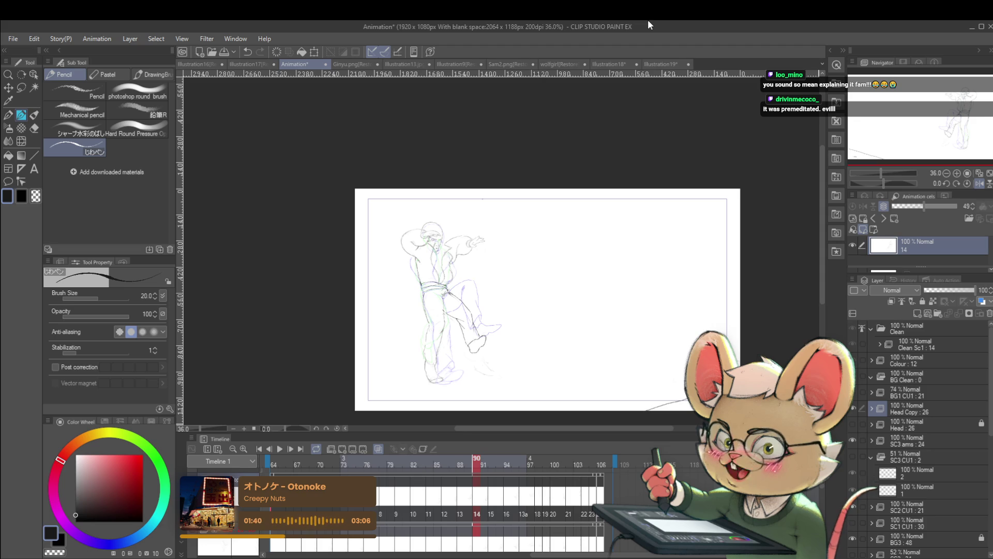
click(981, 183)
scroll(532, 342, up, 3)
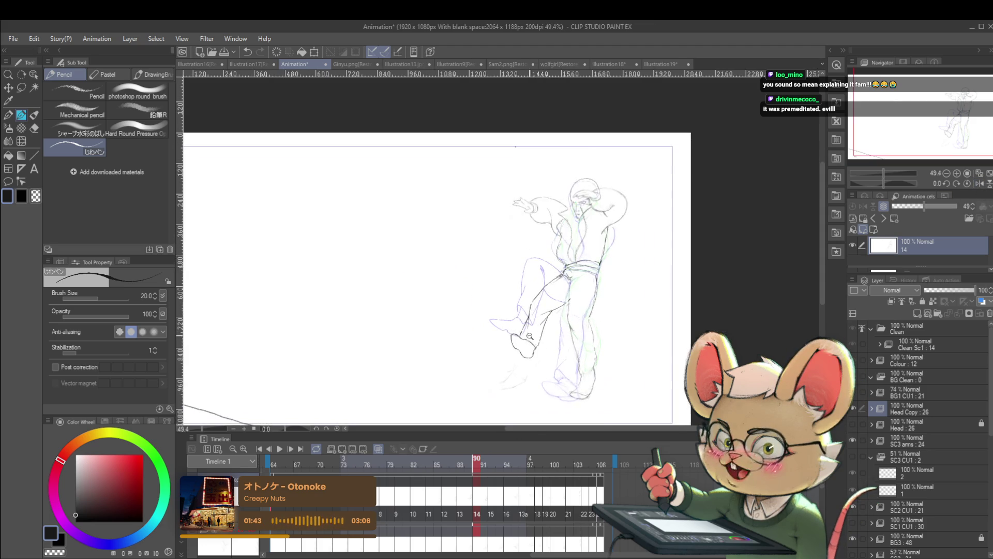
scroll(510, 342, up, 2)
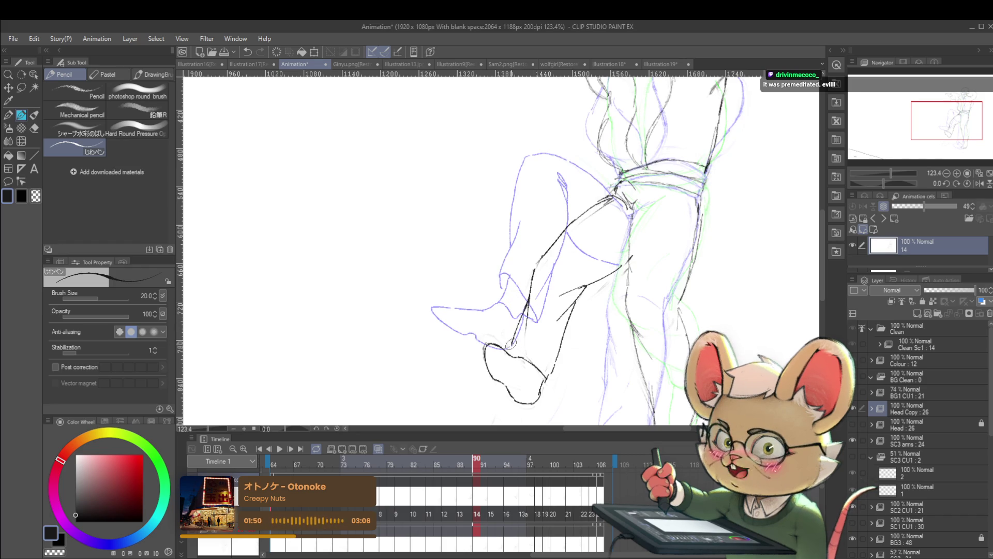
- Add a line across the ankle on cel 14, then compare it with cel 15
drag(508, 349, 538, 368)
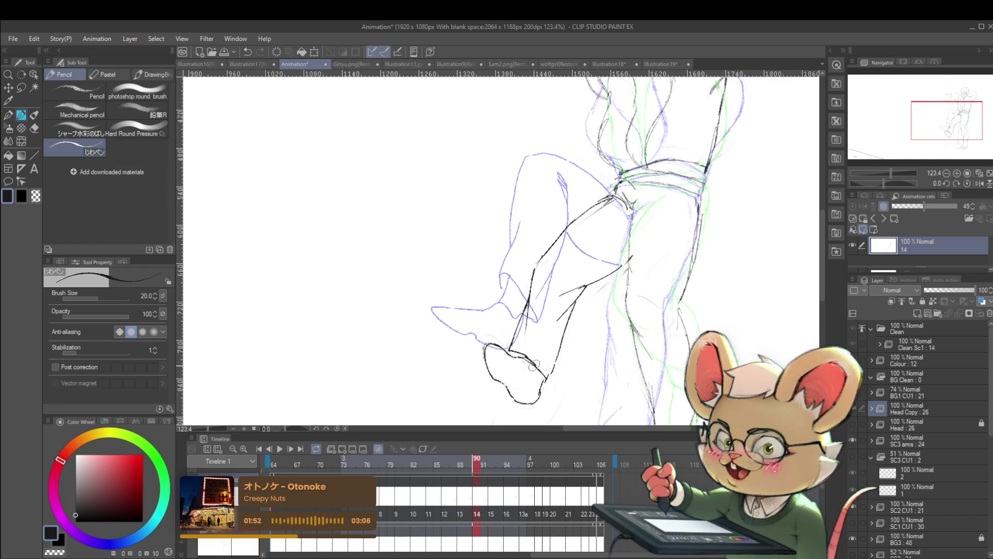
scroll(510, 351, down, 5)
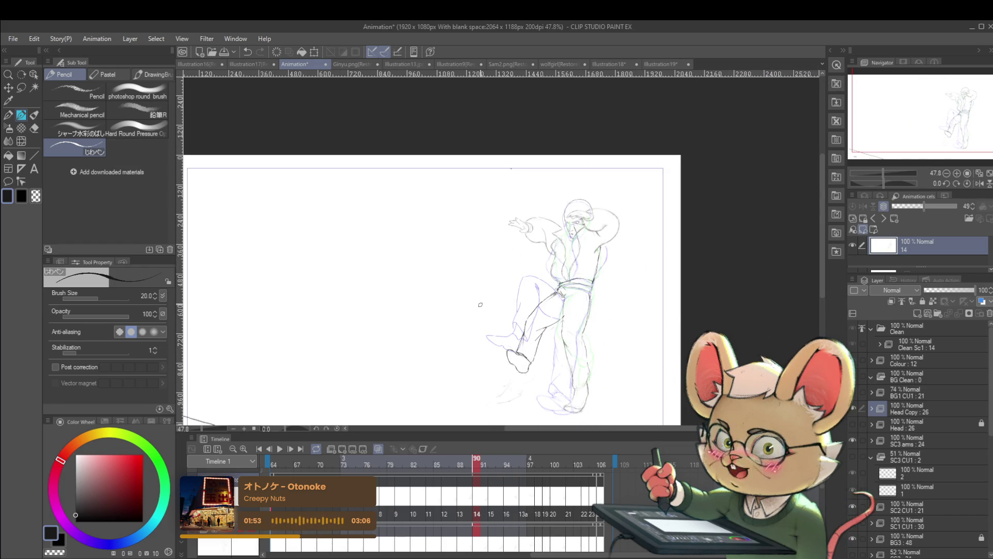
key(Right)
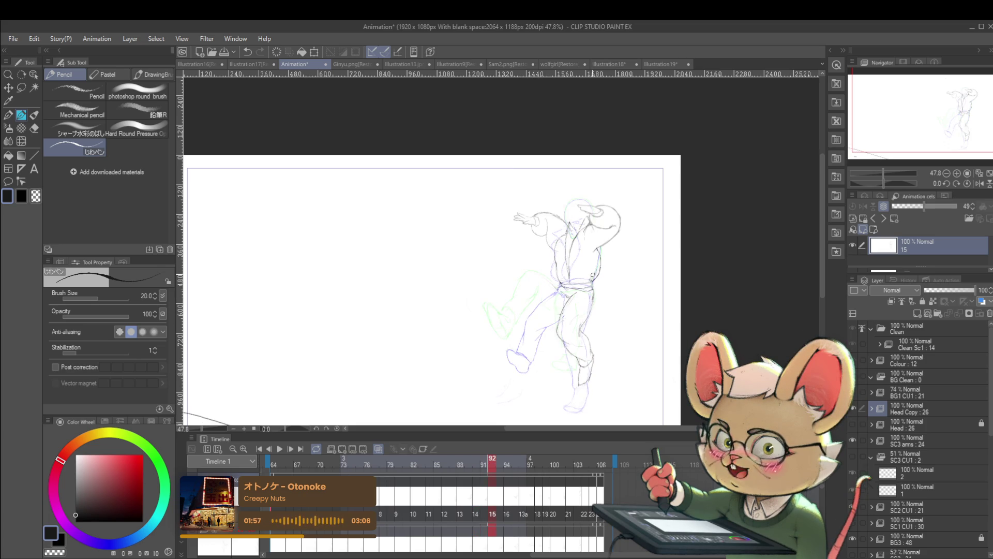
key(Left)
key(Right)
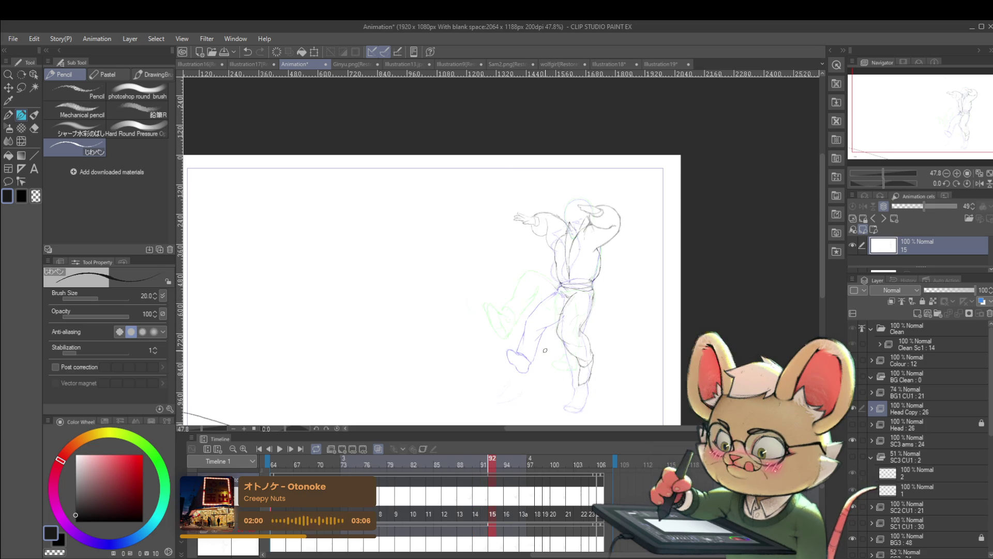
- Sketch the kicking leg and knee on cel 15, undoing one waist stroke, and check it mirrored
mouse_move(556, 355)
mouse_down()
mouse_move(543, 372)
mouse_move(558, 368)
mouse_up()
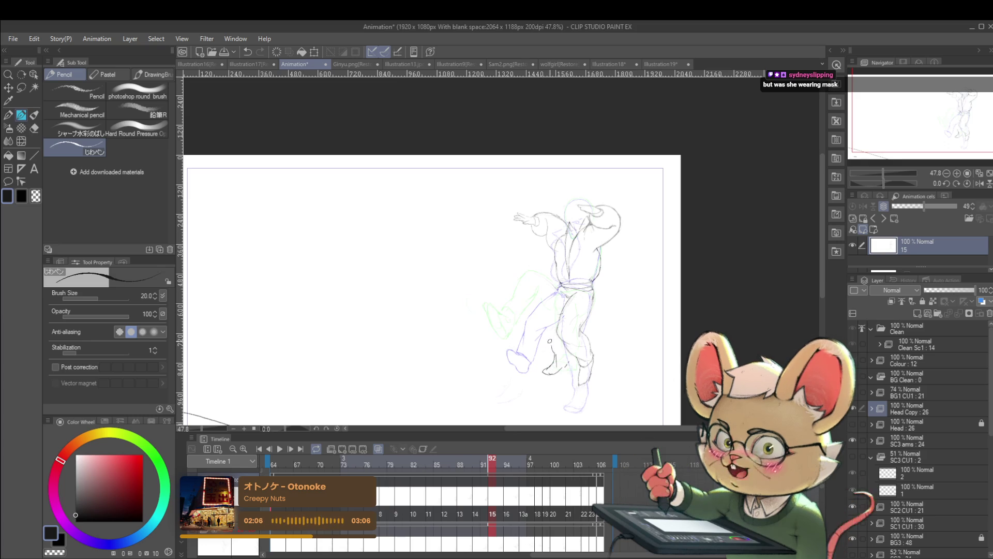
drag(554, 354, 544, 325)
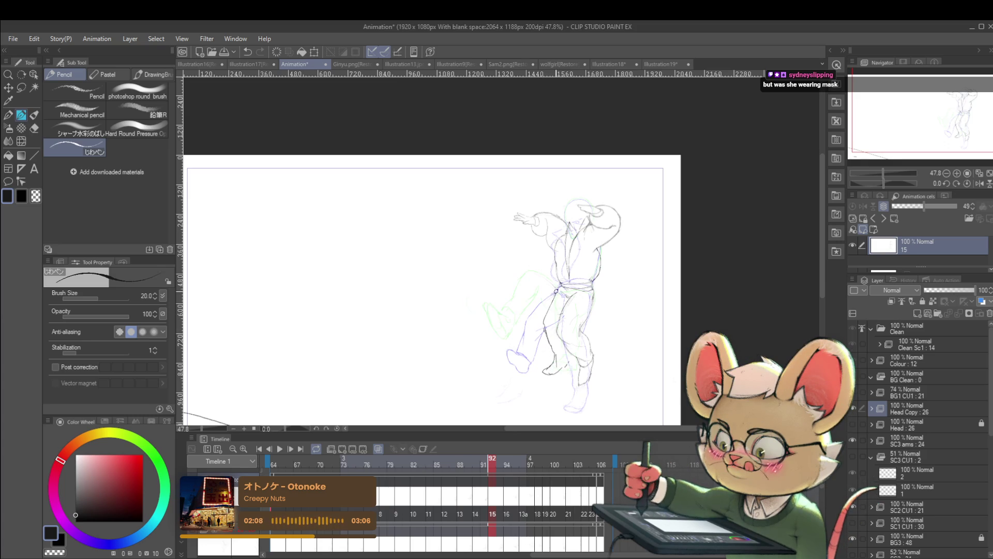
drag(560, 289, 543, 323)
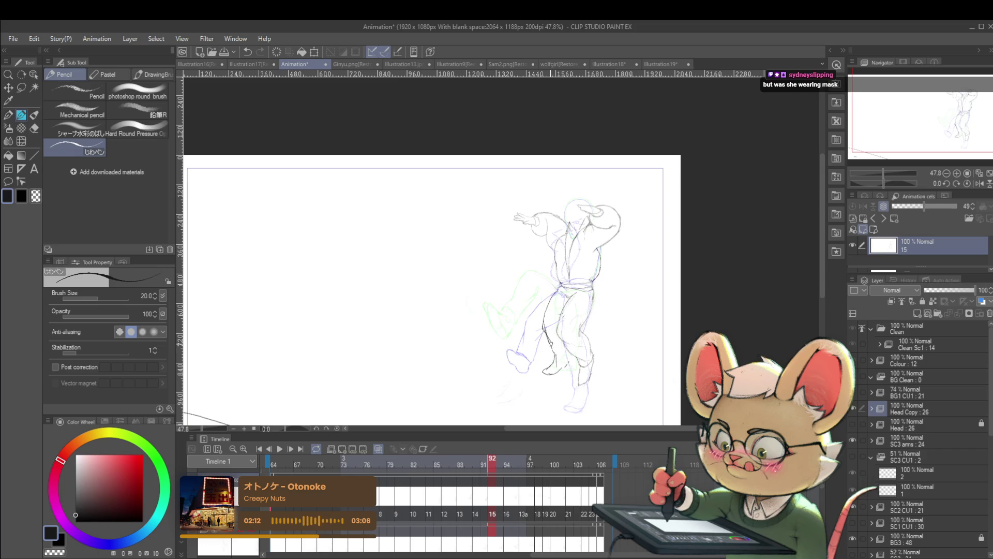
key(ctrl+z)
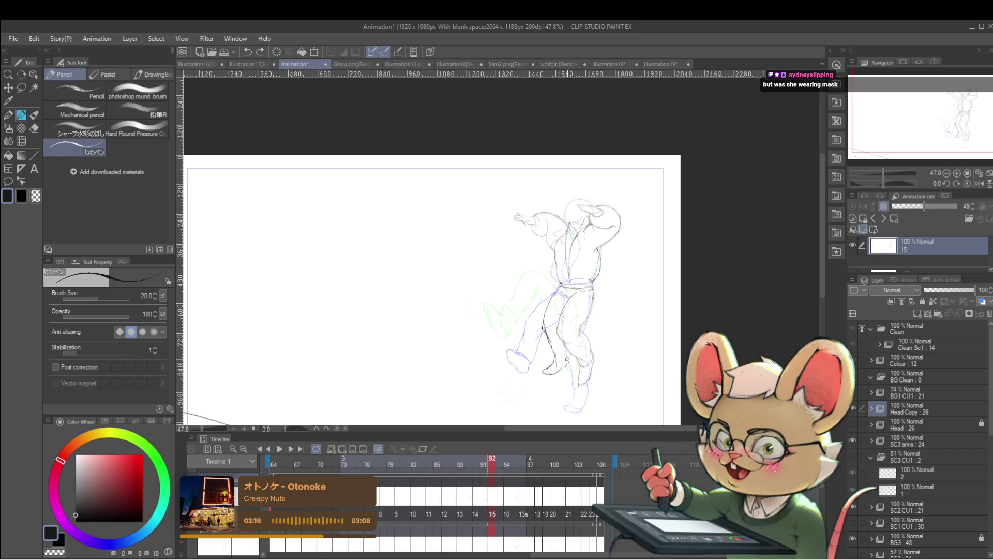
scroll(559, 336, up, 3)
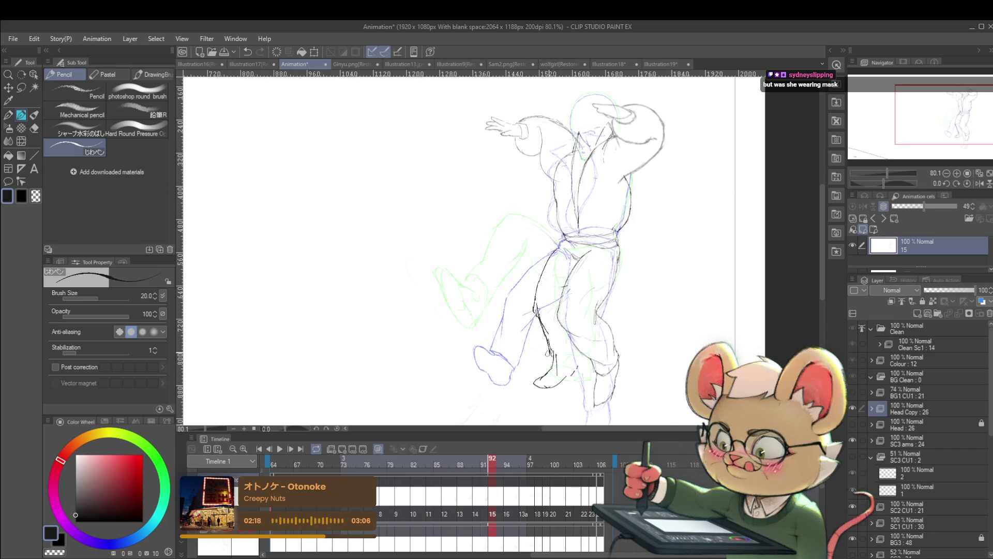
drag(550, 352, 571, 356)
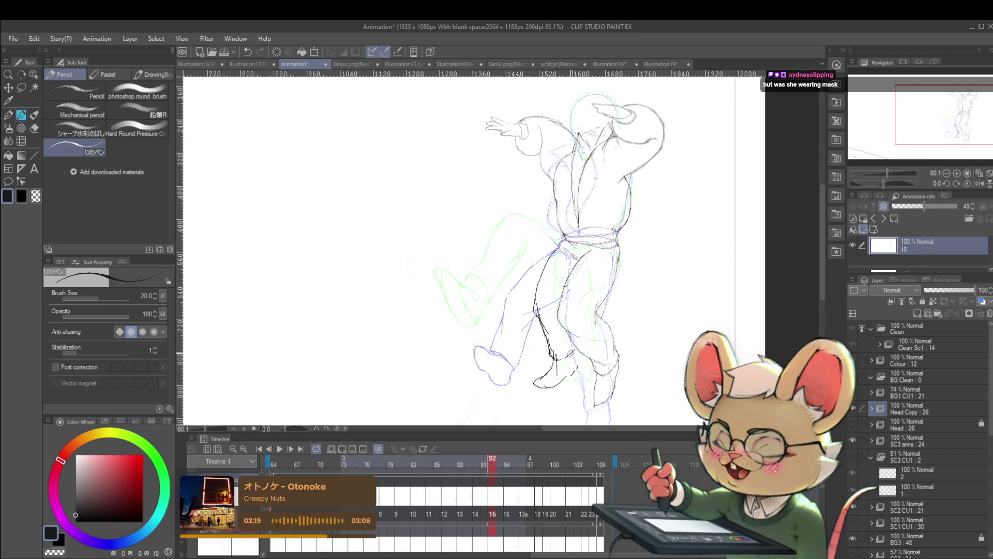
scroll(557, 340, down, 3)
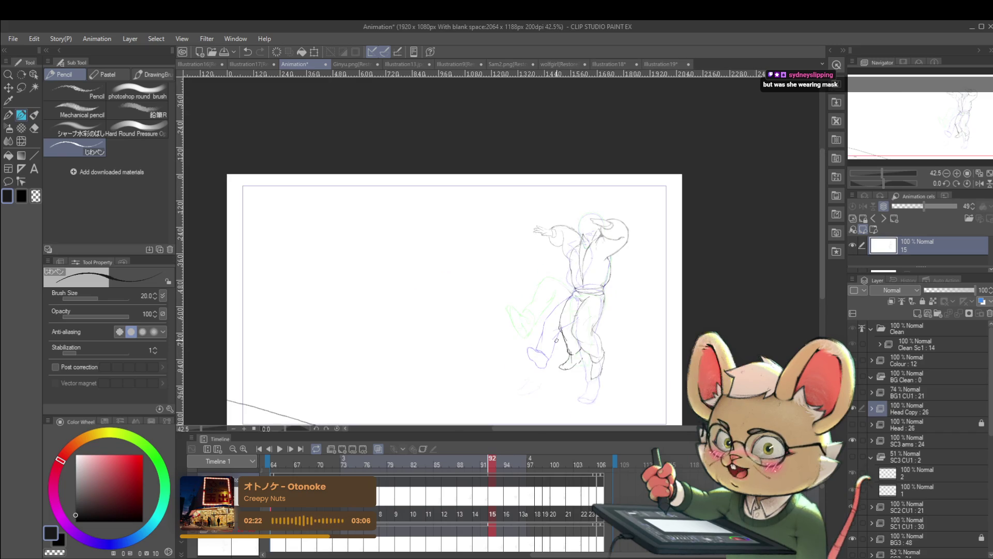
click(976, 183)
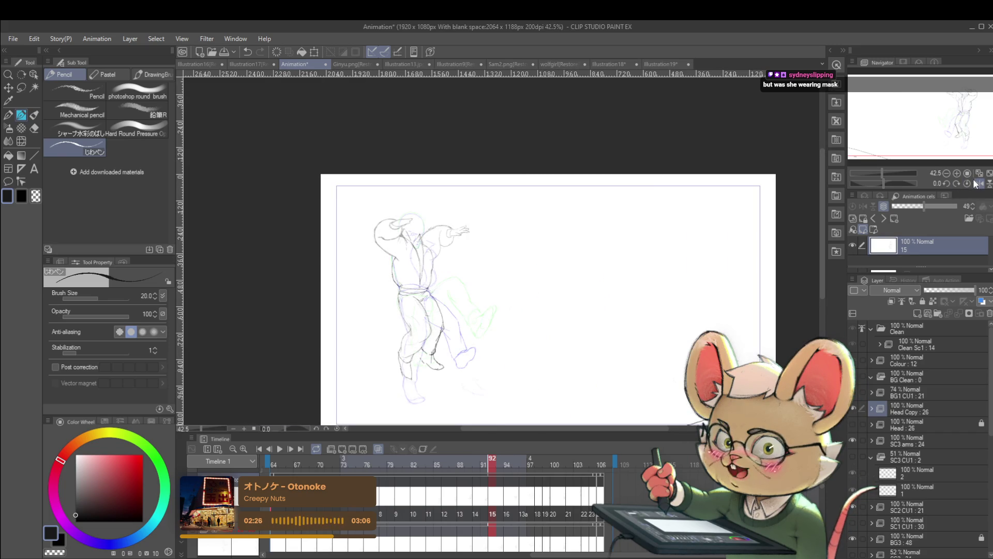
key(Right)
key(Right)
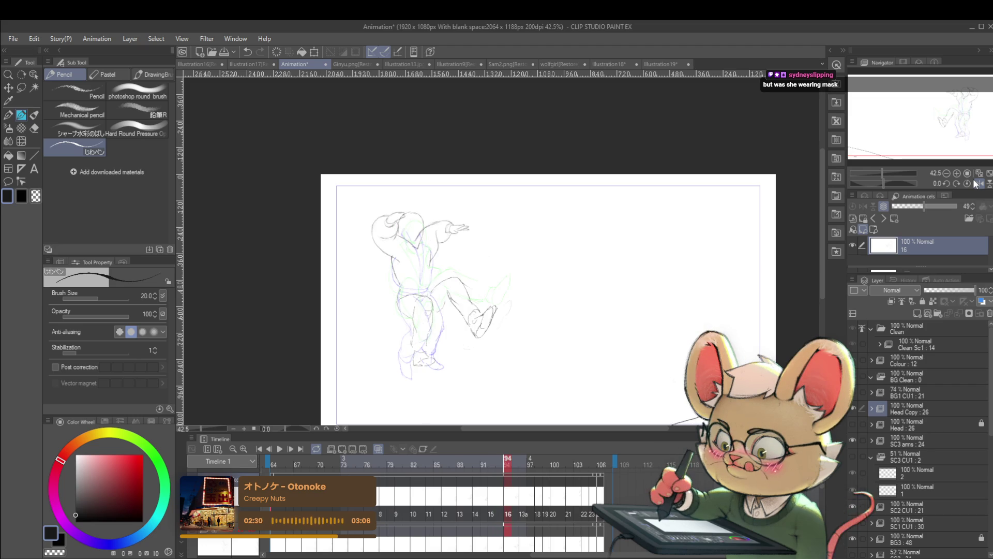
- Compare neighbouring cels and draw the ball as a circle by the foot on cel 16
key(Right)
key(Left)
key(Left)
key(Left)
key(Right)
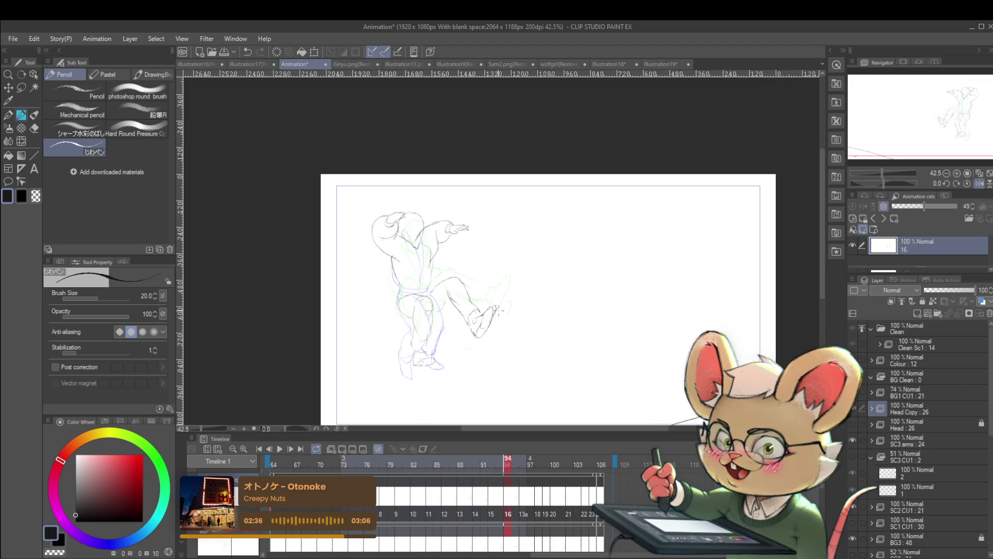
drag(494, 310, 490, 310)
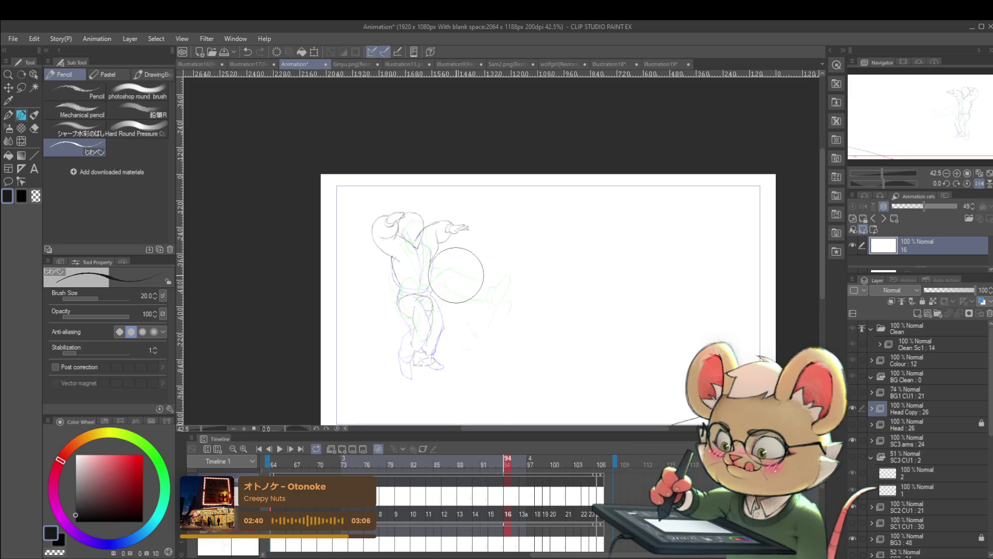
key(Right)
key(Left)
key(Right)
key(Left)
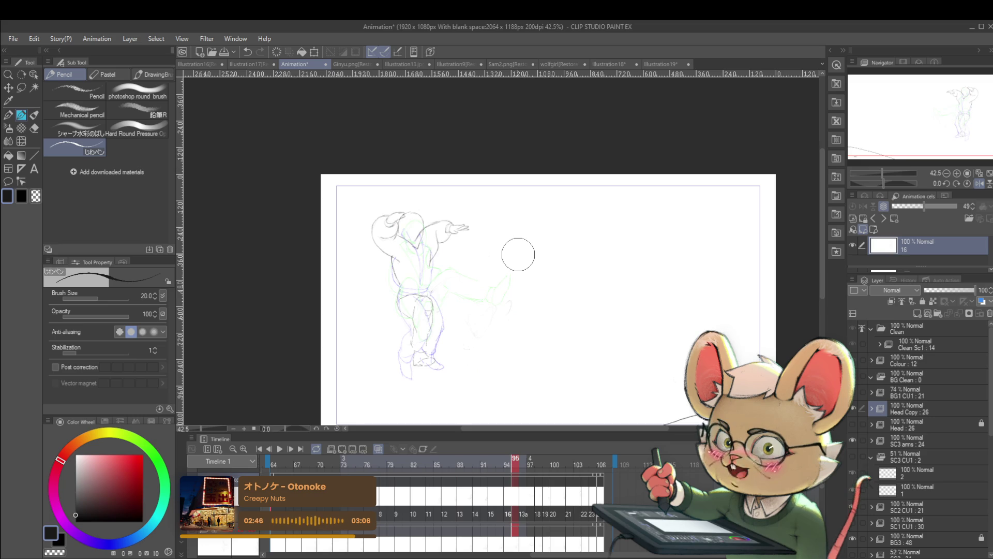
- Add strokes at the waist, below the kicking leg, and along the leg's outline on cel 16
drag(432, 283, 444, 280)
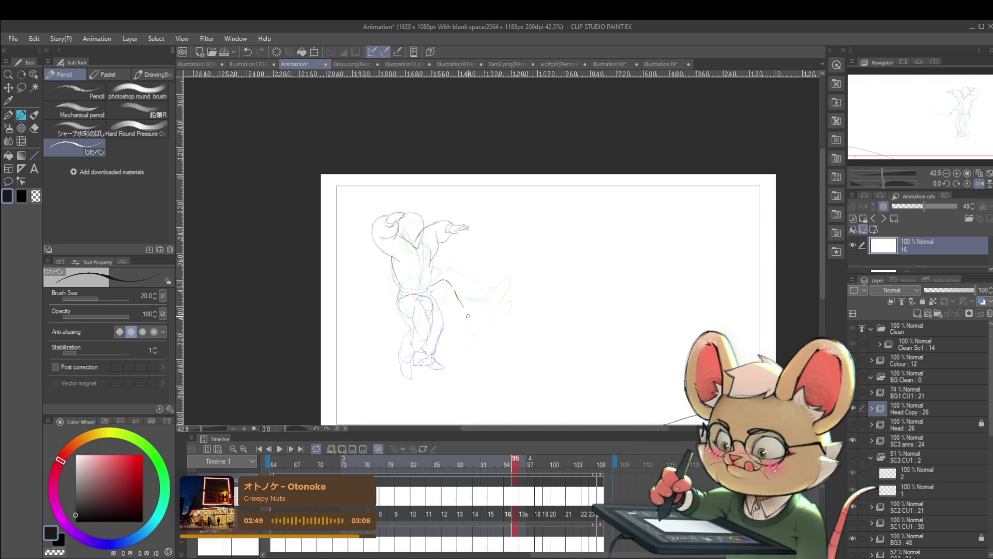
drag(473, 322, 465, 334)
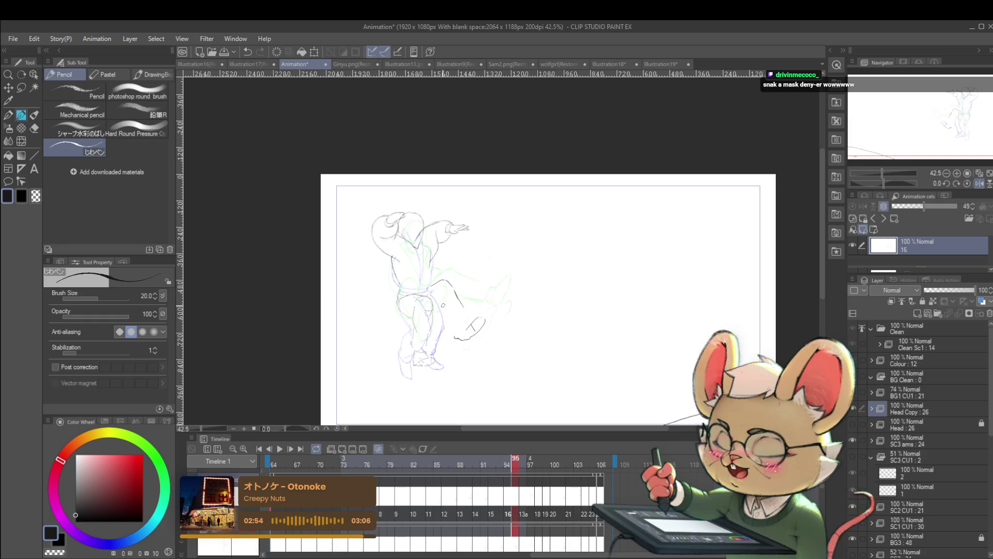
drag(444, 296, 453, 326)
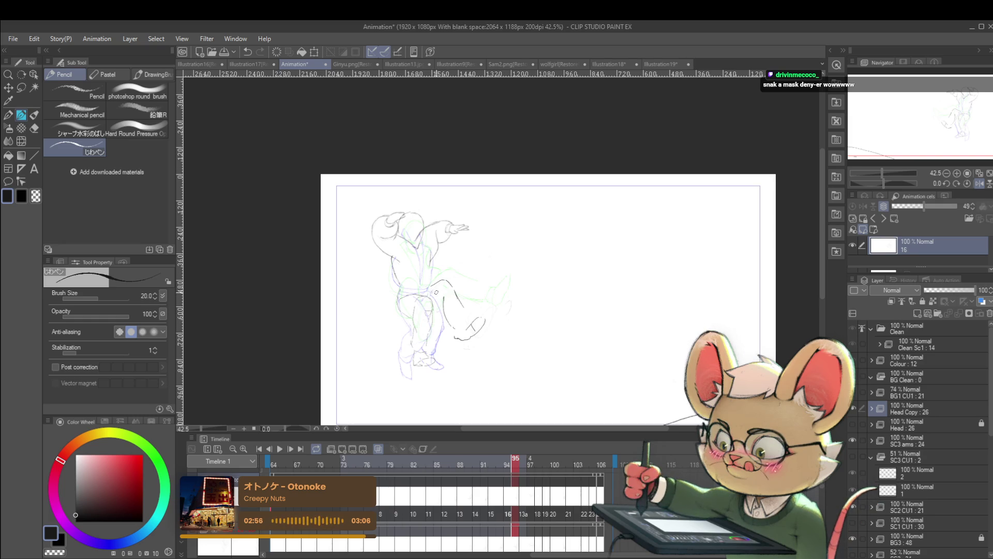
drag(448, 282, 462, 308)
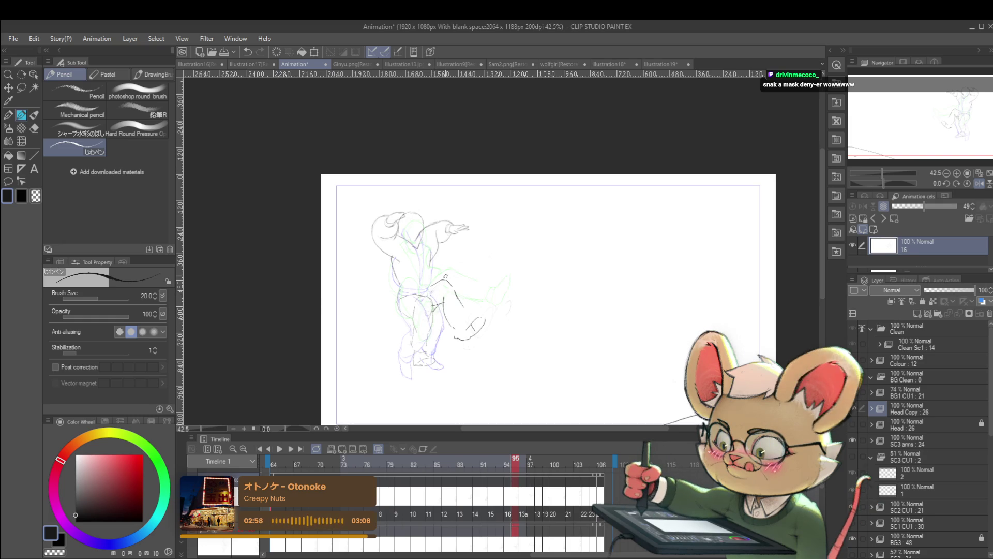
scroll(451, 284, down, 2)
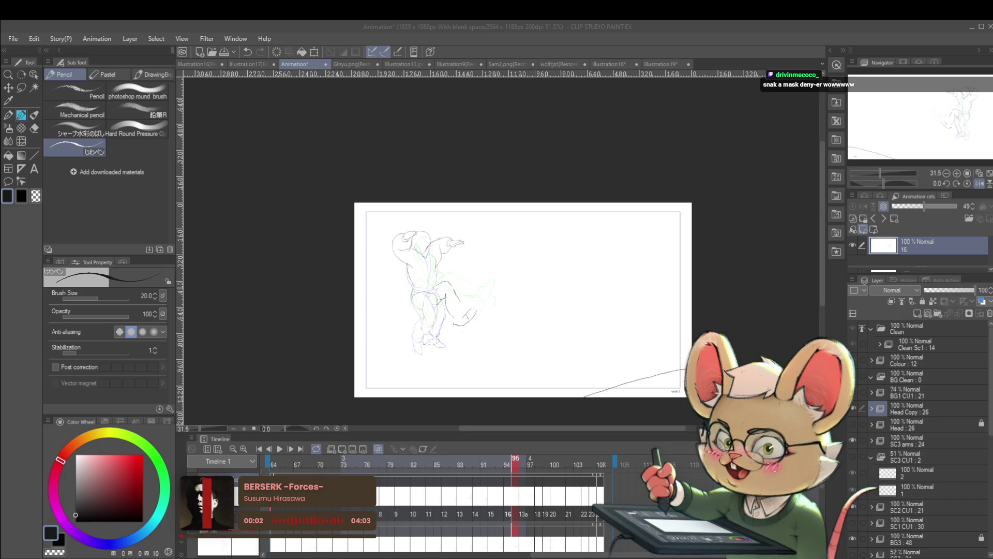
- Check the pose in the mirrored view, then add a short stroke at the kicking foot's heel
click(983, 186)
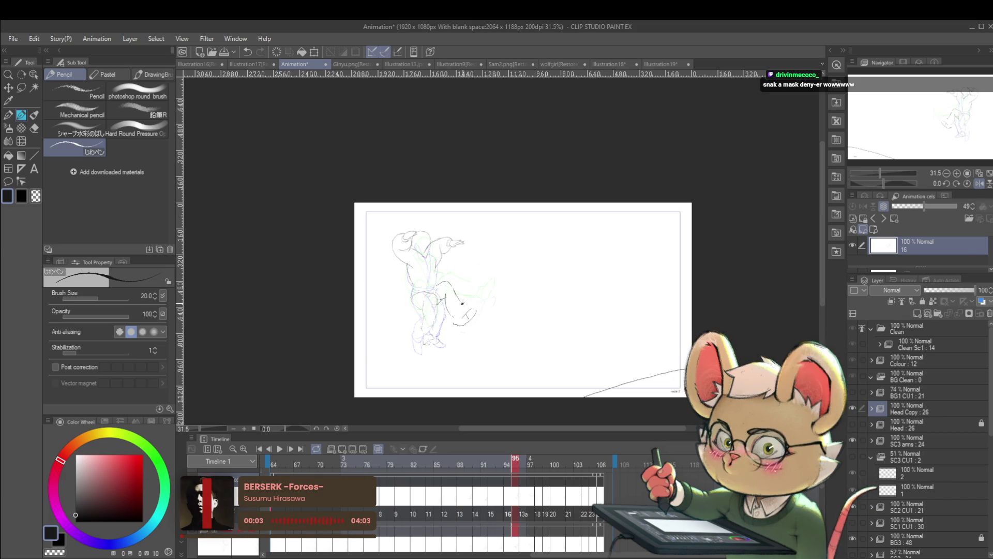
click(981, 184)
scroll(540, 308, up, 3)
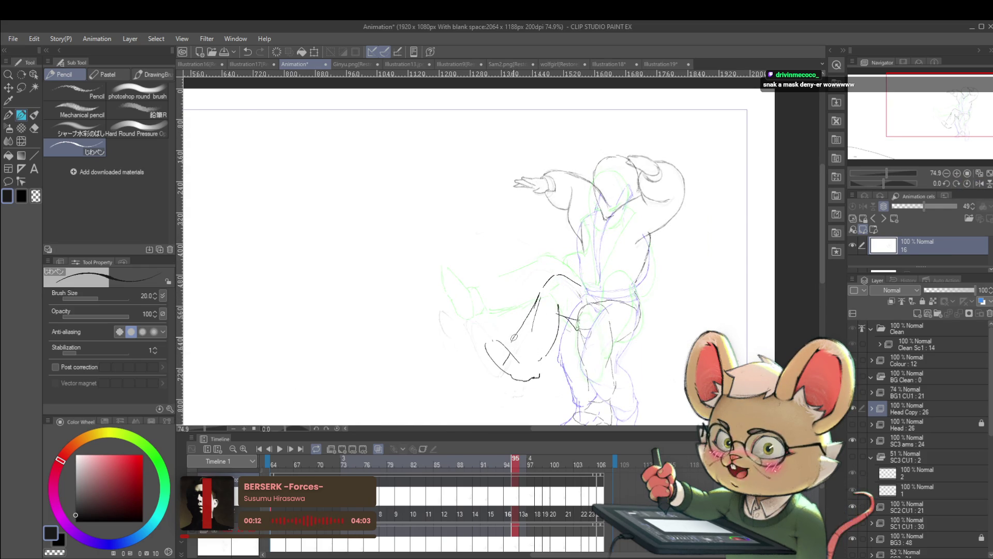
click(978, 184)
scroll(480, 344, up, 2)
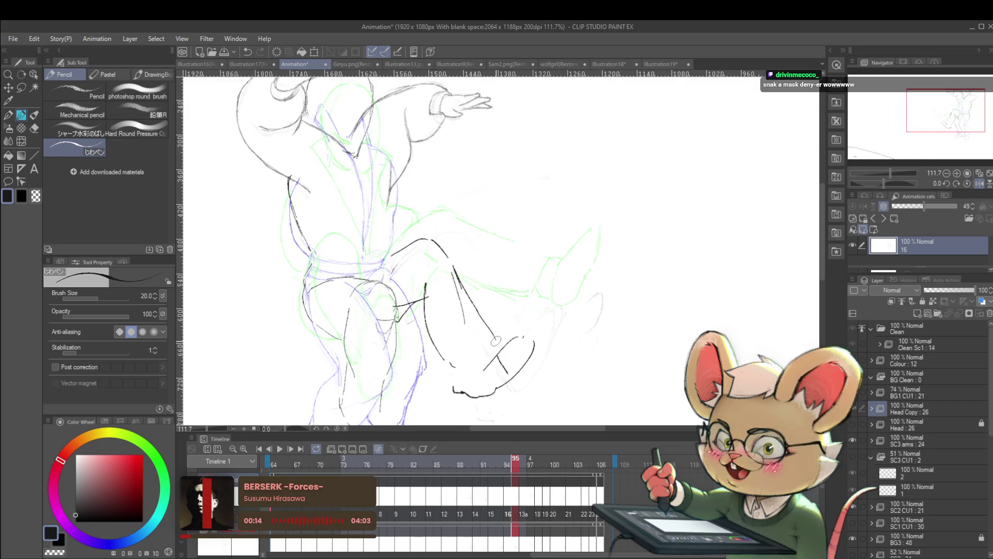
drag(499, 339, 484, 357)
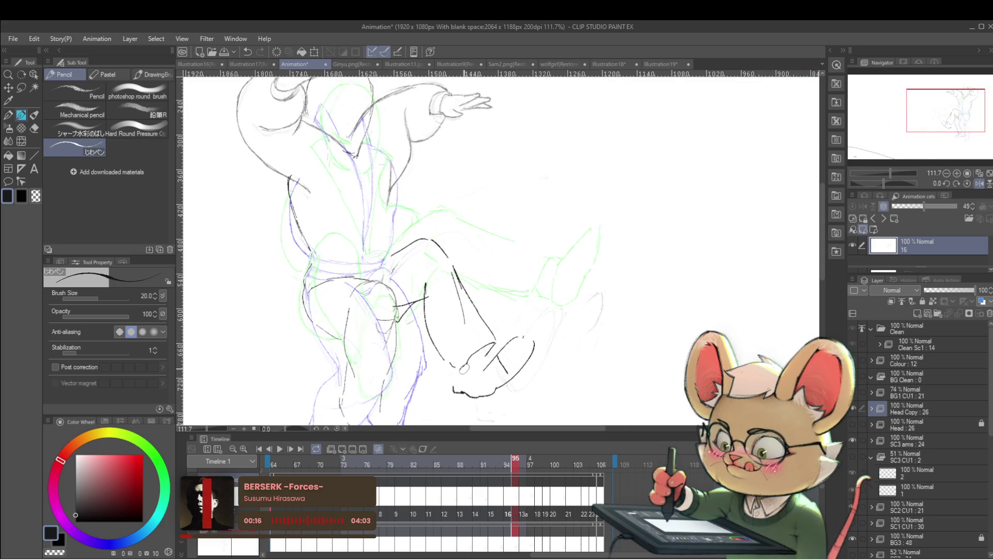
scroll(459, 368, down, 5)
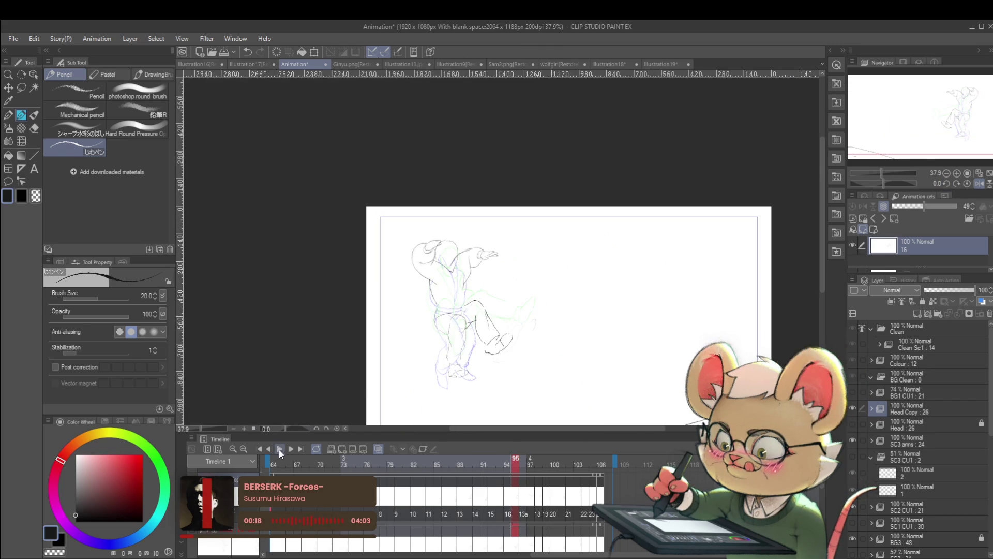
- Play back the kick animation in the unmirrored view, pausing and resuming once
click(279, 452)
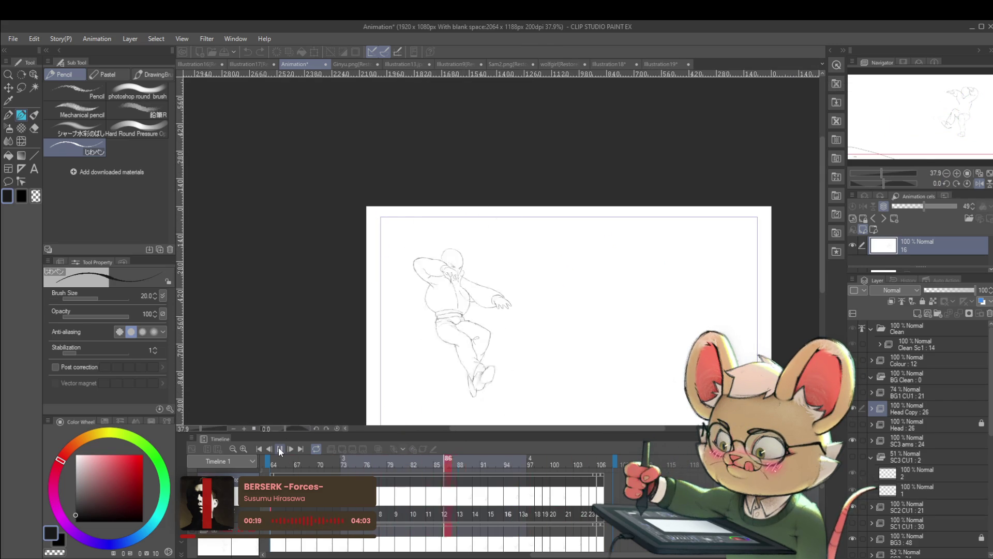
click(983, 184)
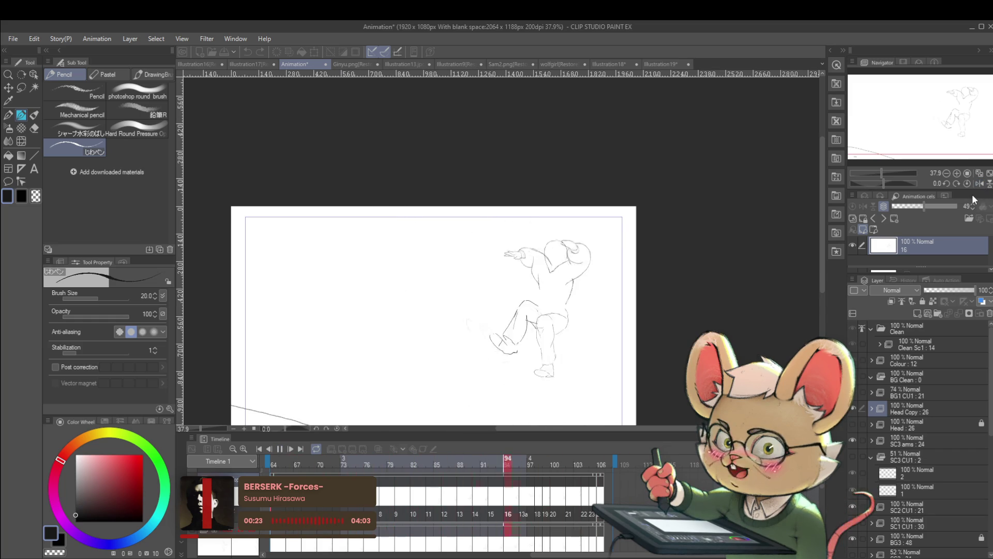
click(279, 452)
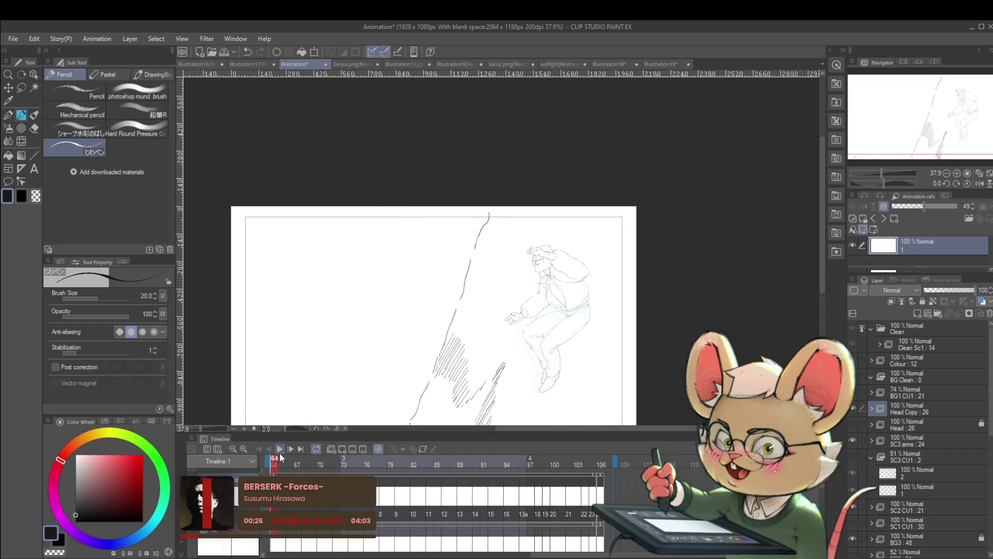
click(280, 452)
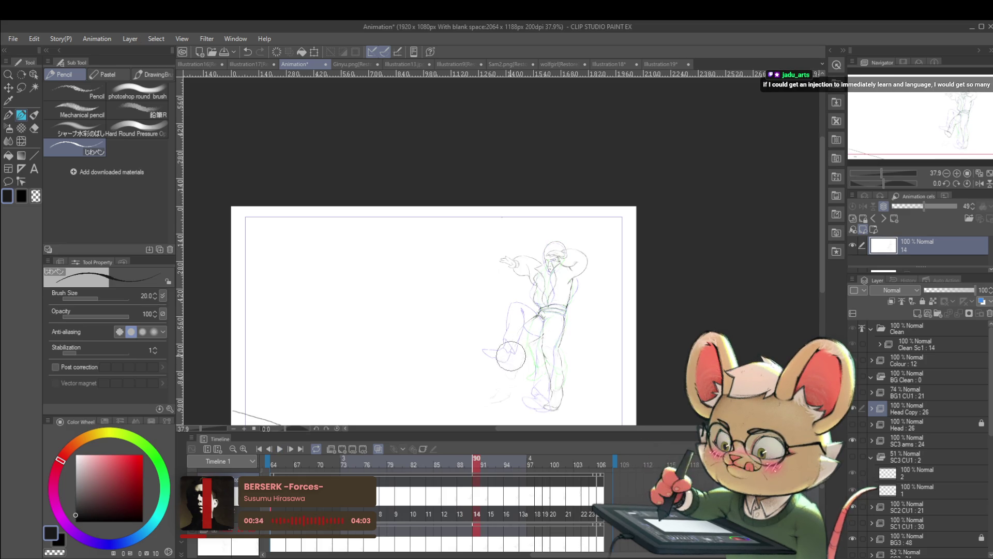
- Redraw the kicking leg line on cel 14 and again on cel 15
drag(539, 314, 495, 388)
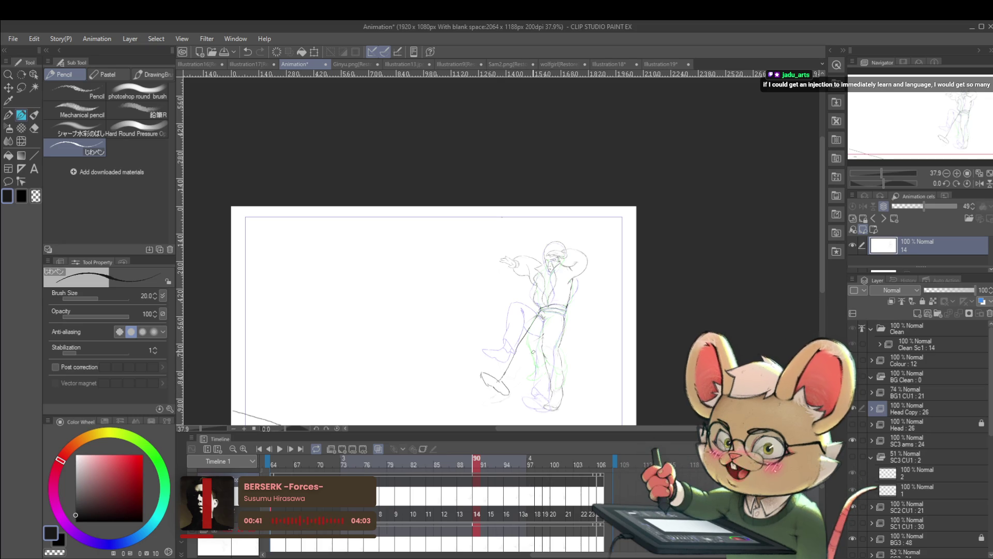
key(Right)
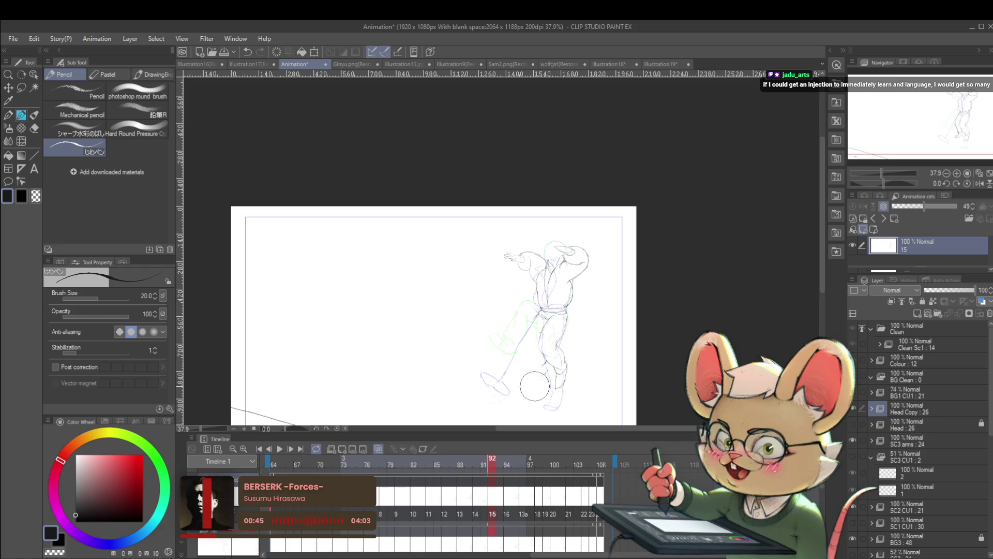
drag(538, 313, 529, 391)
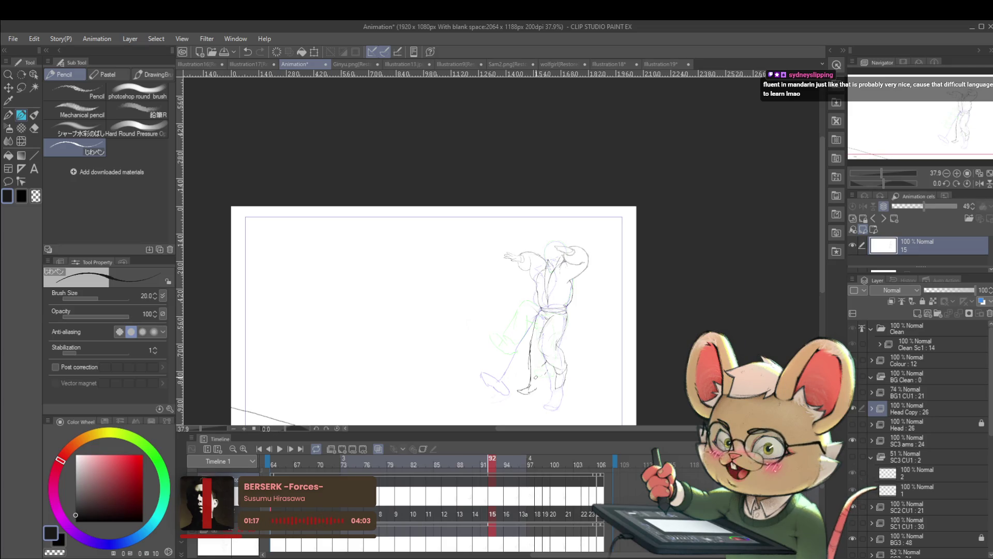
key(Right)
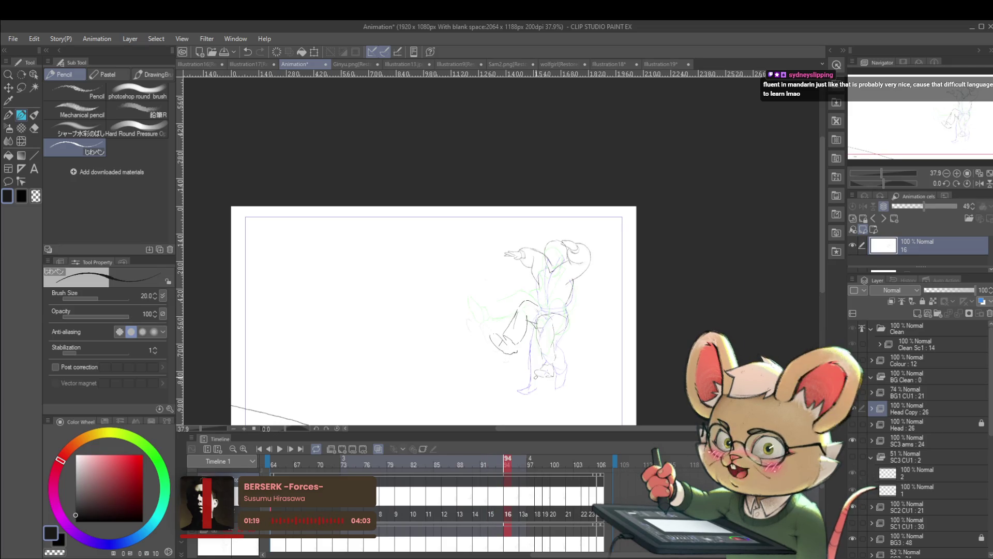
- Redraw the knee with curved strokes and the lower leg line, undoing a stray circle
drag(515, 325, 512, 327)
scroll(507, 340, up, 2)
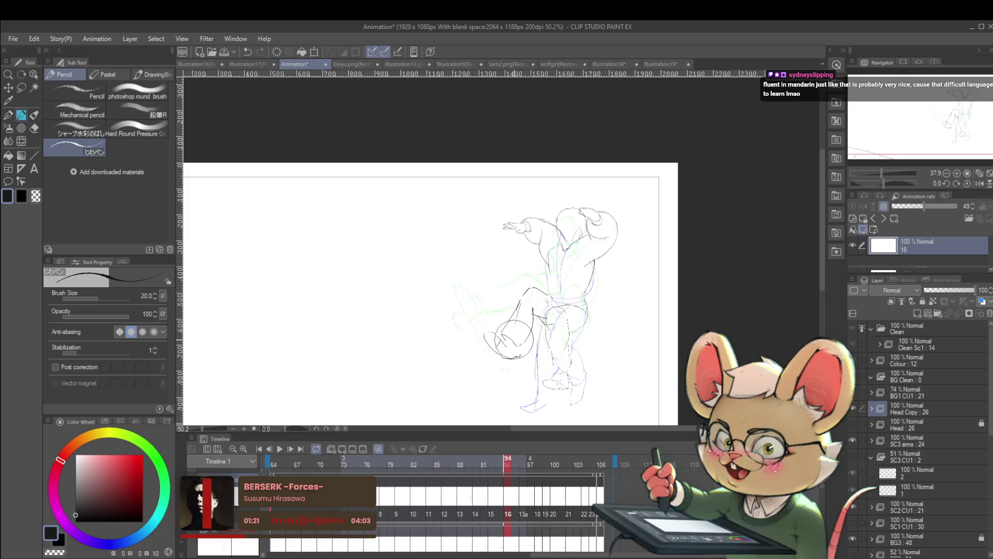
key(ctrl+z)
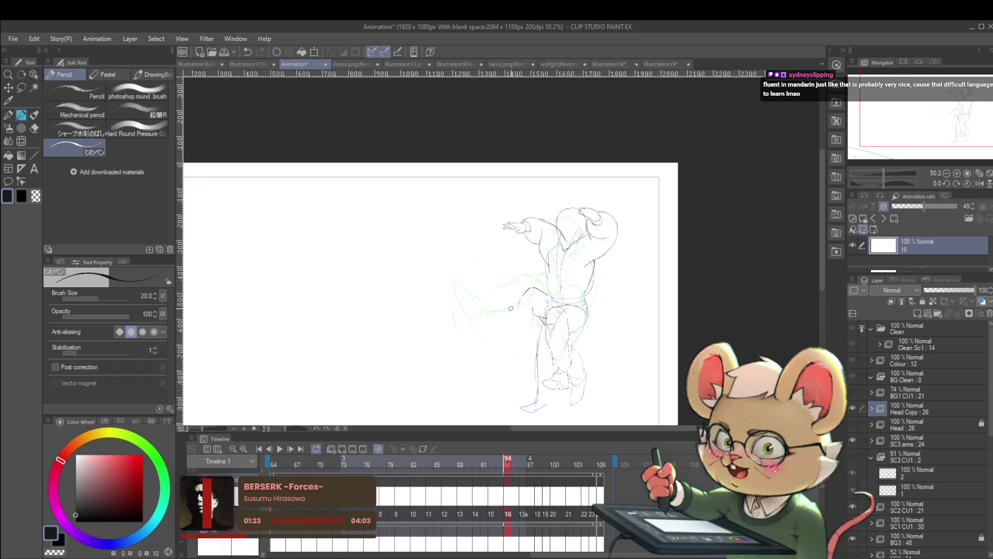
drag(517, 308, 533, 288)
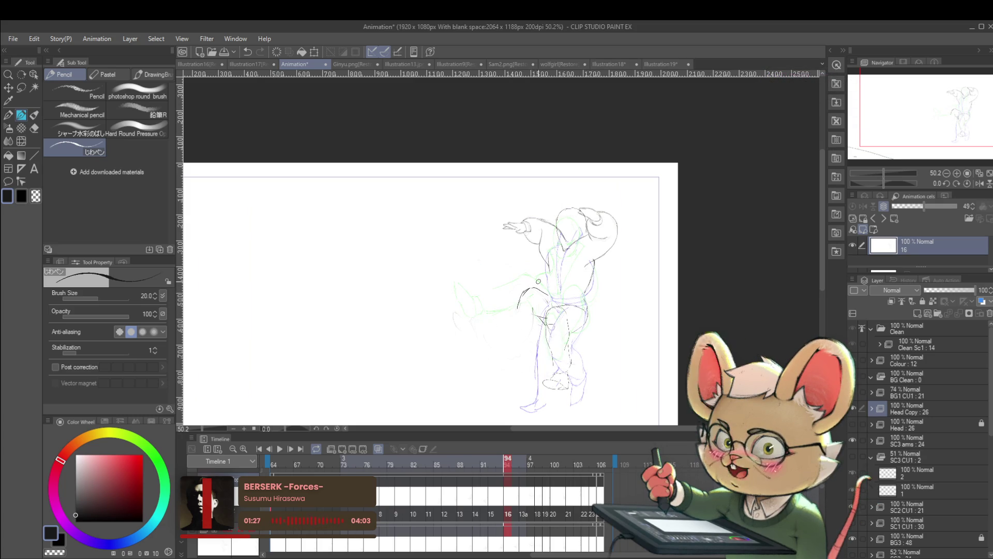
scroll(525, 295, up, 3)
drag(526, 284, 544, 280)
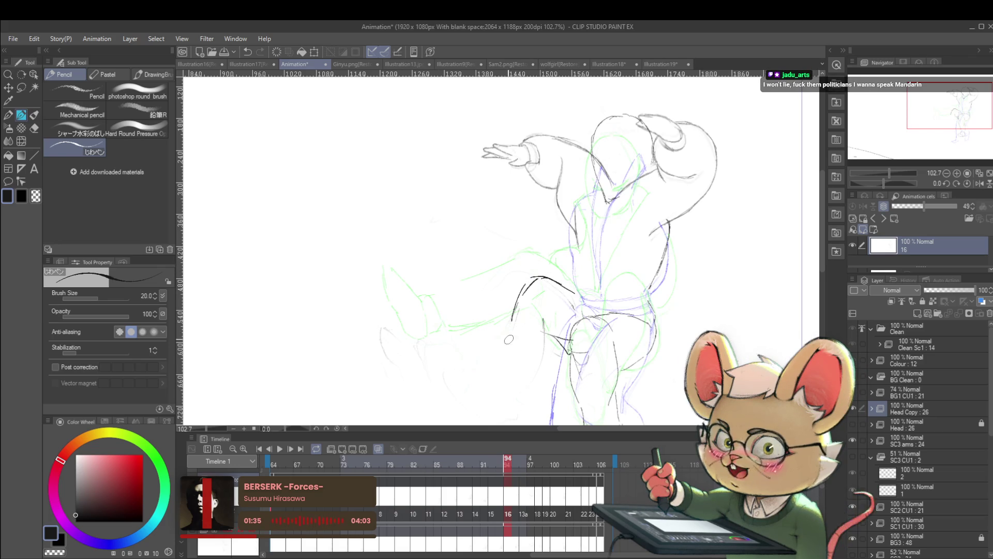
drag(512, 327, 499, 364)
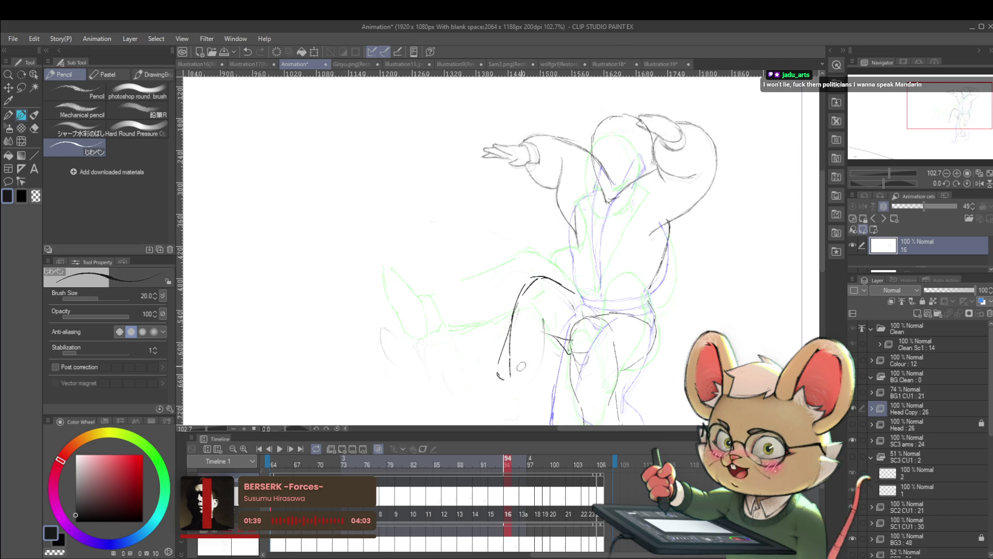
key(ctrl+minus)
key(ctrl+minus)
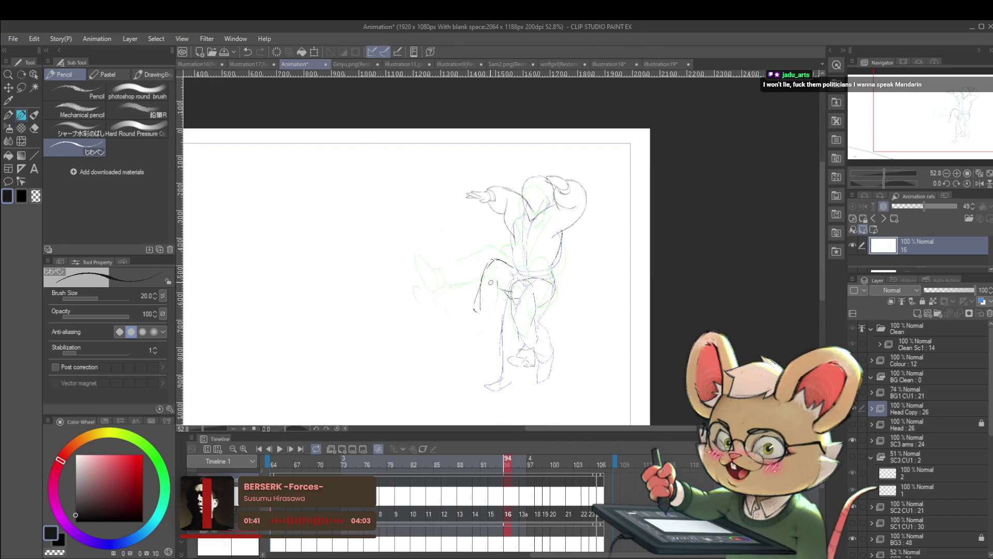
- In the mirrored view, sketch short strokes around the raised knee, then unmirror
click(978, 182)
scroll(521, 300, up, 3)
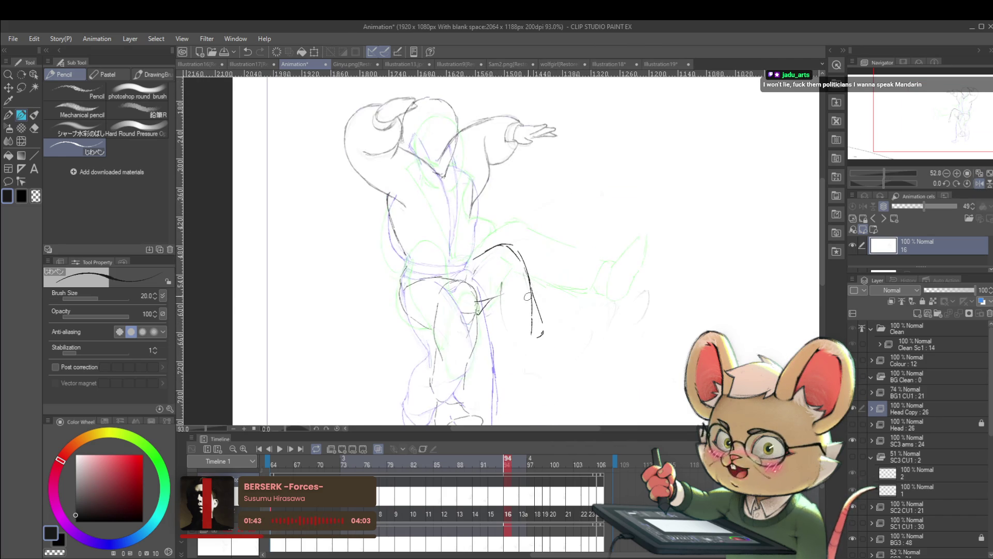
mouse_move(494, 296)
mouse_down()
mouse_move(501, 267)
mouse_move(503, 282)
mouse_up()
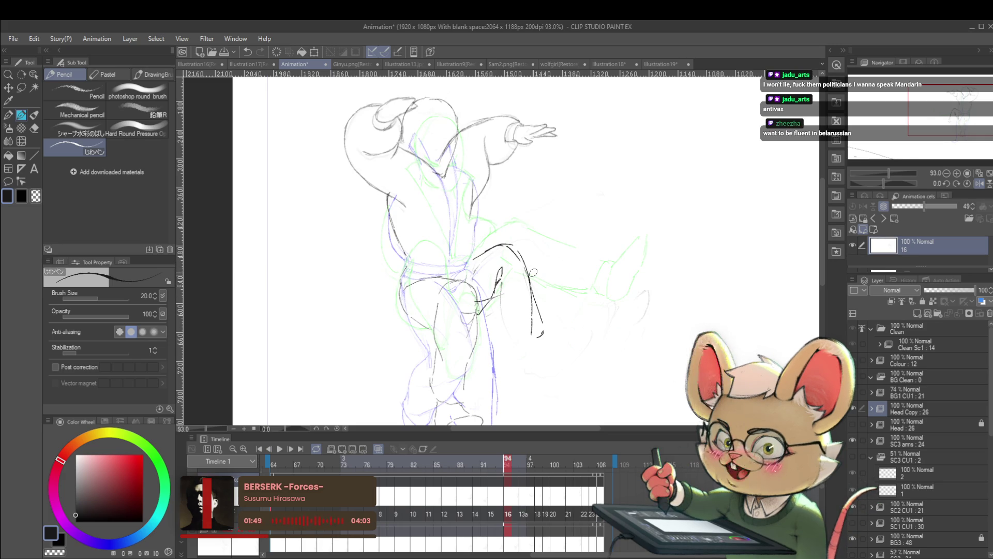
click(981, 184)
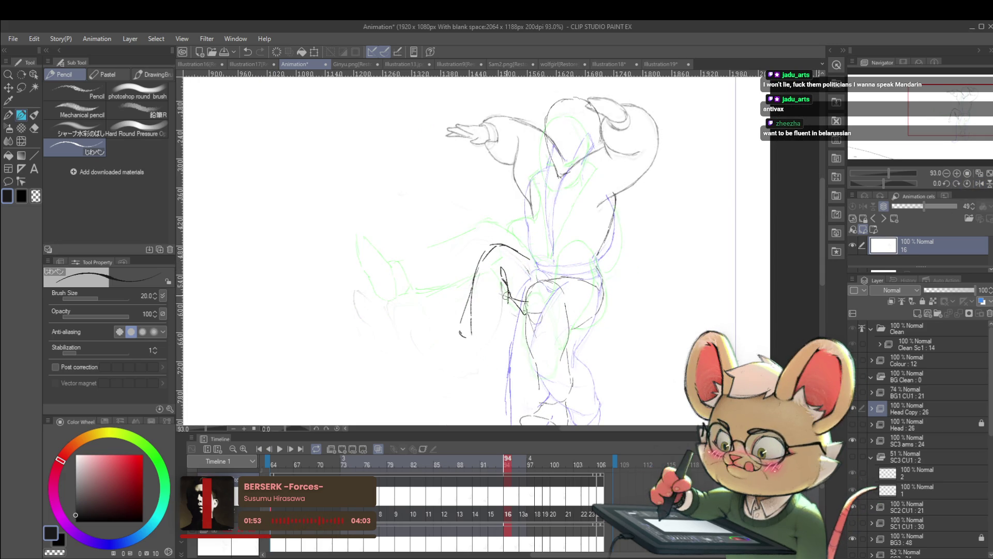
scroll(503, 263, down, 3)
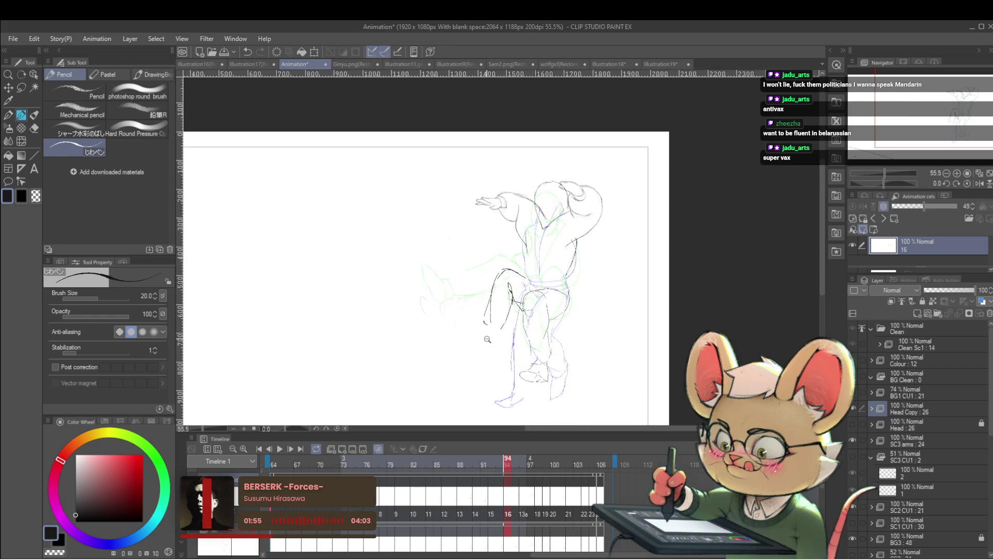
scroll(488, 336, up, 2)
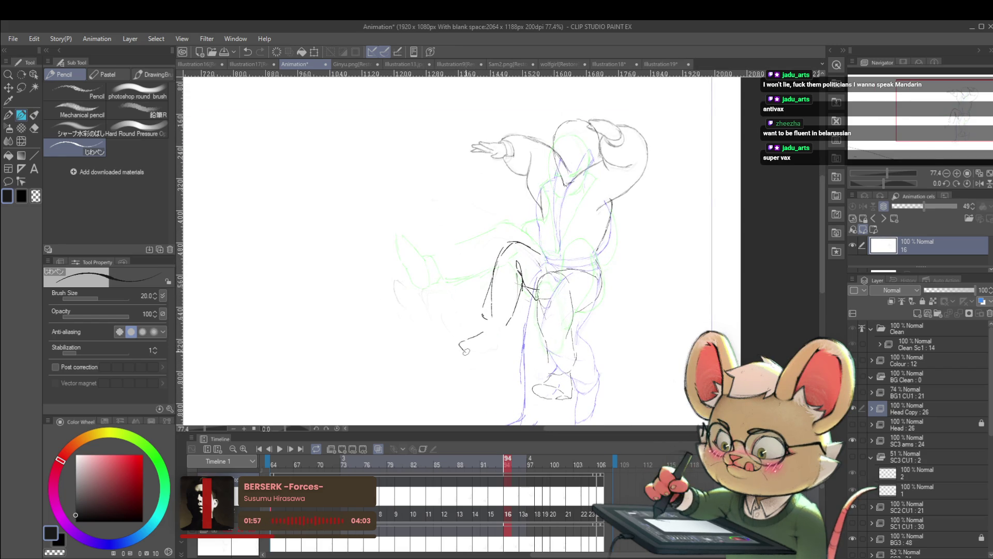
- On cel 13a, shift the figure's head to a new position and play back the animation
key(Right)
key(Right)
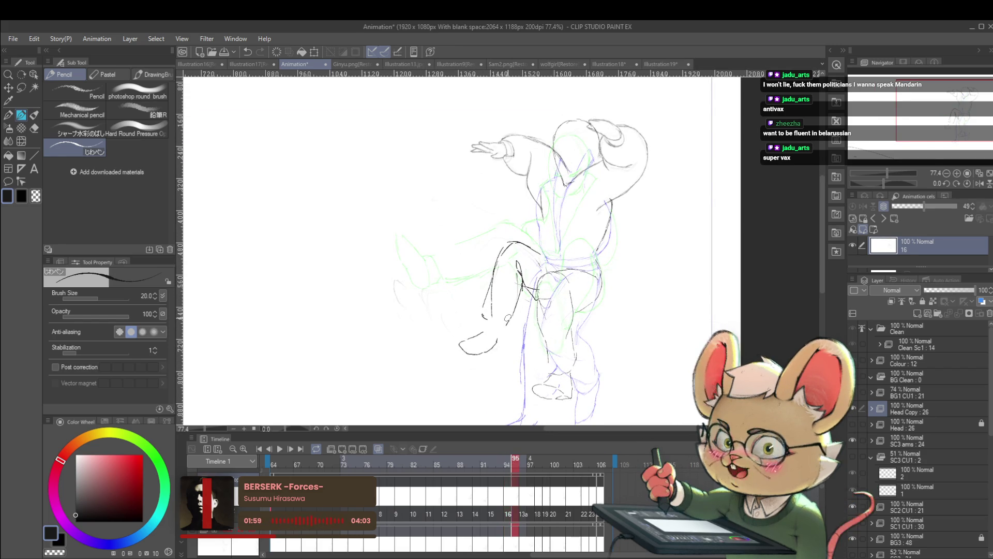
mouse_move(424, 244)
mouse_down()
mouse_move(435, 274)
mouse_move(494, 218)
mouse_move(504, 273)
mouse_move(459, 297)
mouse_up()
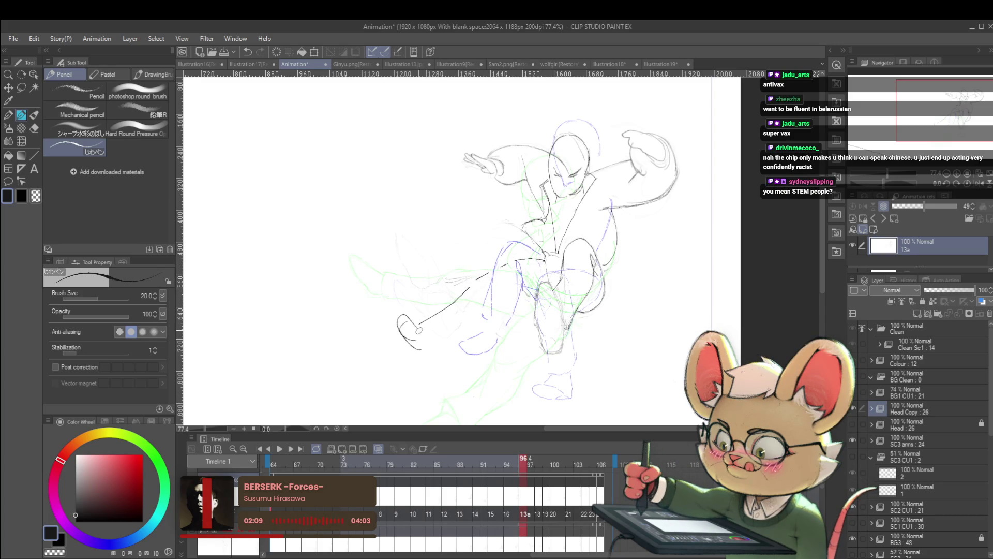
key(ctrl+0)
click(280, 449)
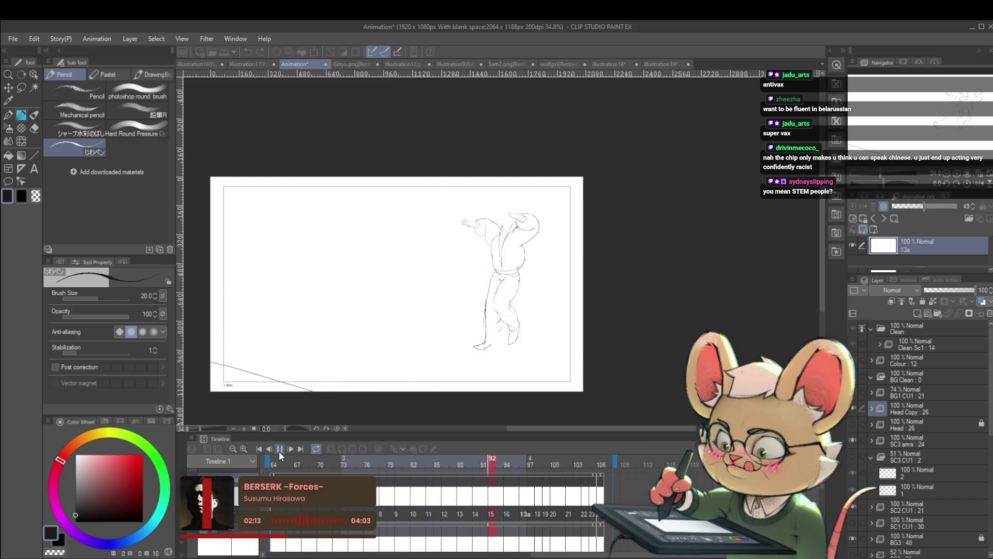
- Stop playback, extend the kicking foot with a new stroke on cel 18, and replay
click(979, 183)
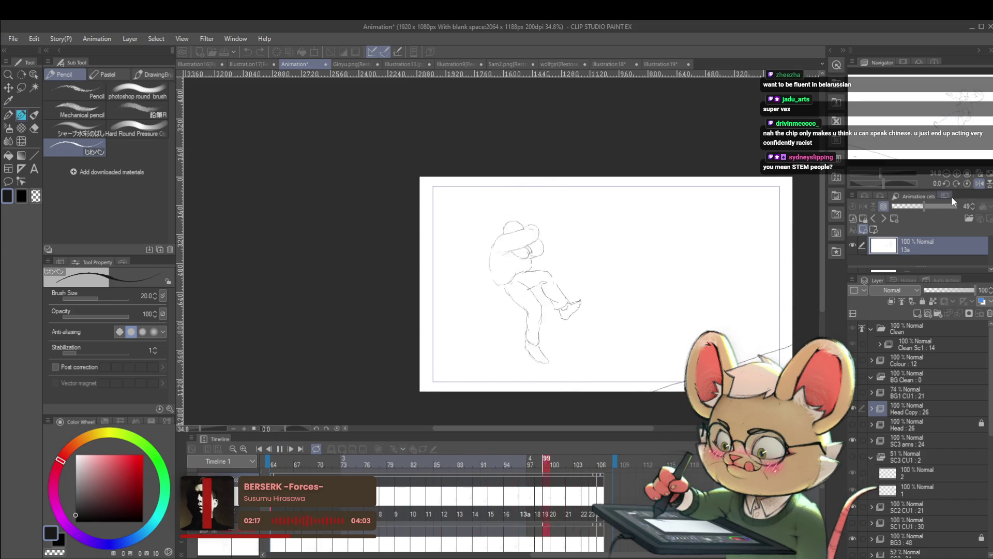
key(space)
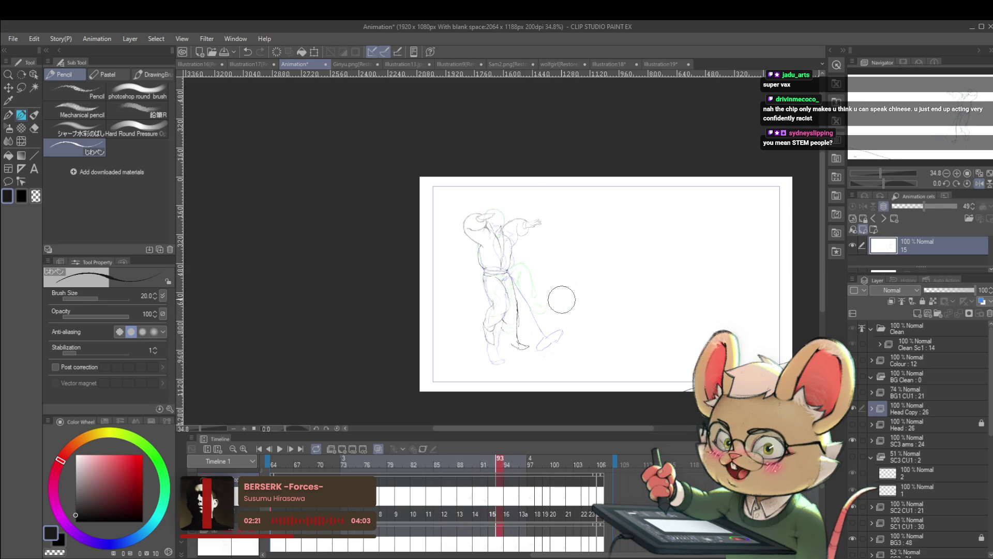
key(Right)
key(Right)
key(Right)
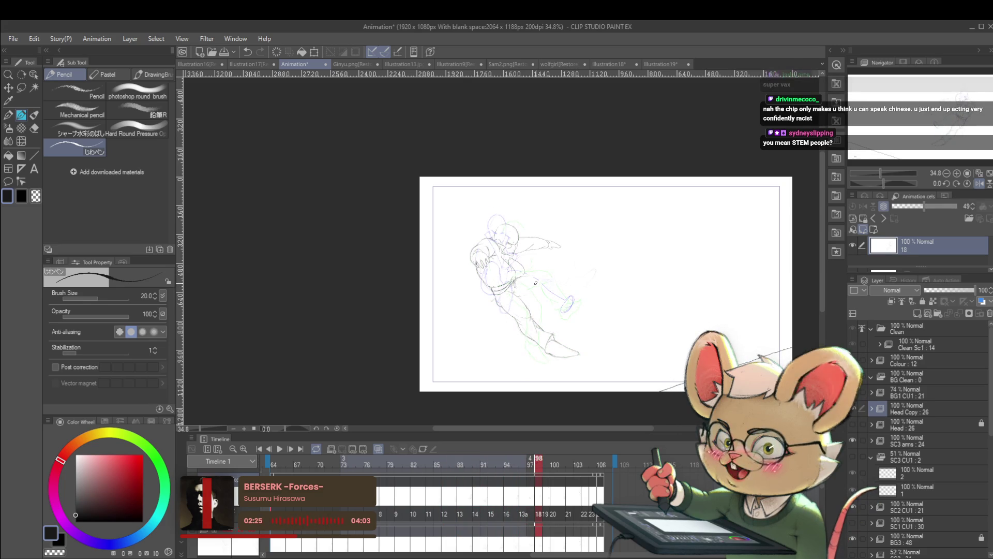
drag(519, 279, 580, 321)
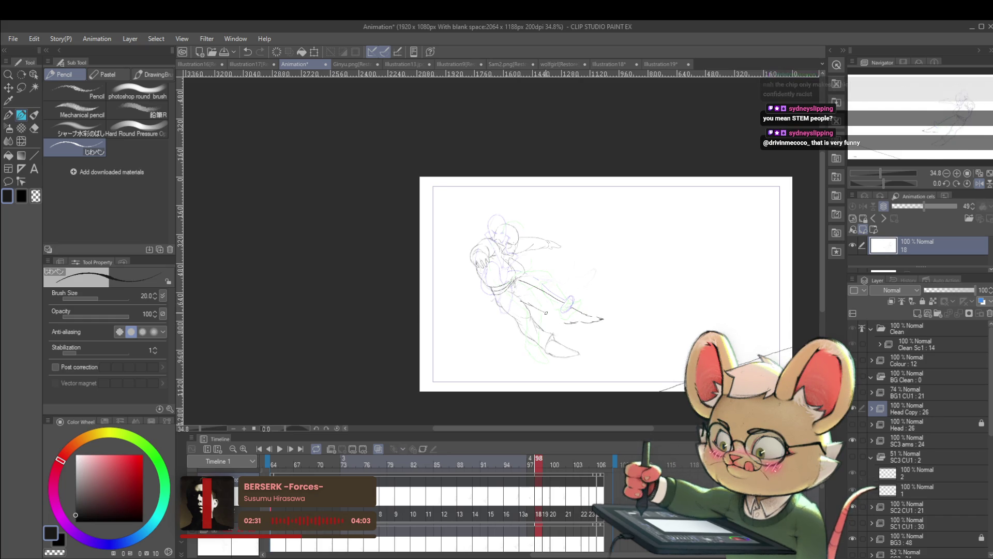
click(280, 449)
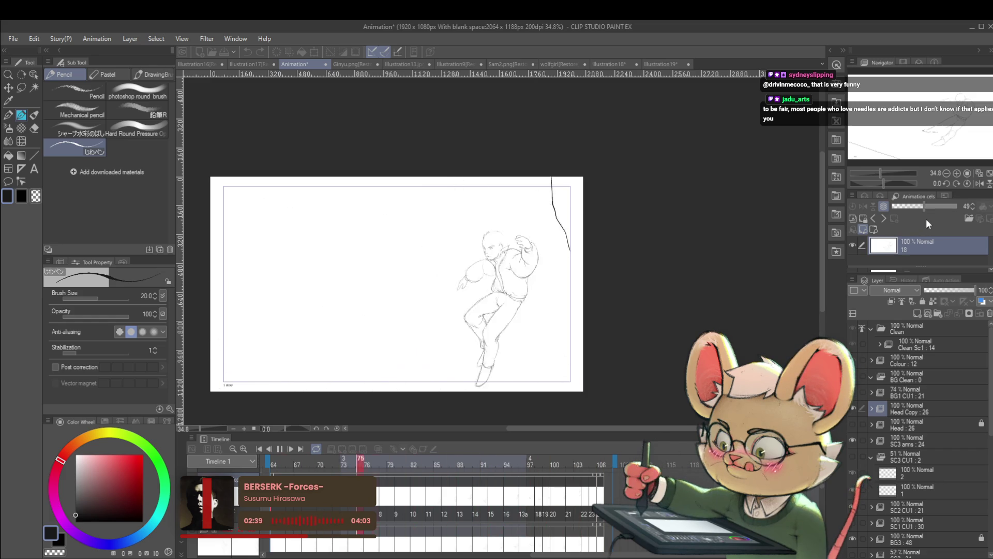
click(280, 449)
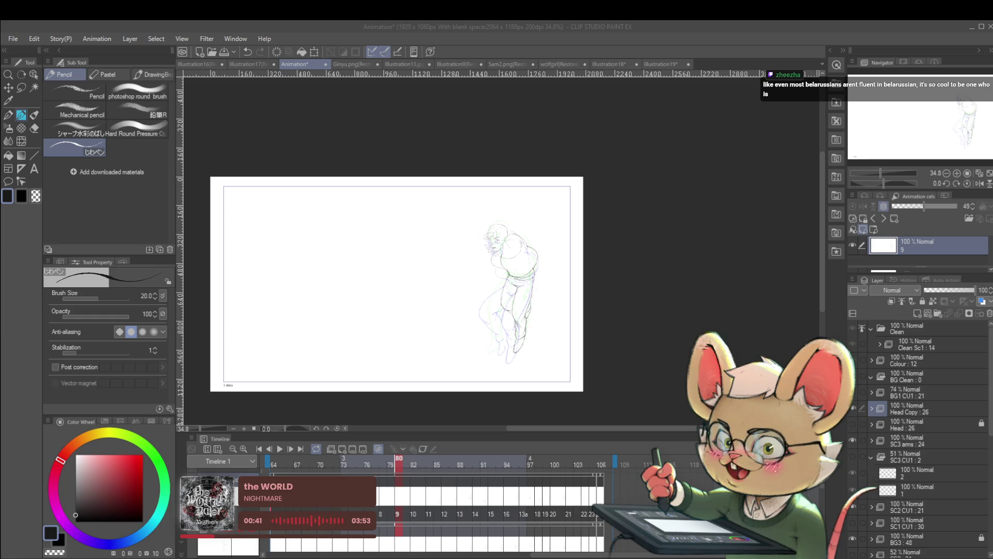
- Mirror the view, play the animation and stop on cel 13, comparing it with its neighbour
key(h)
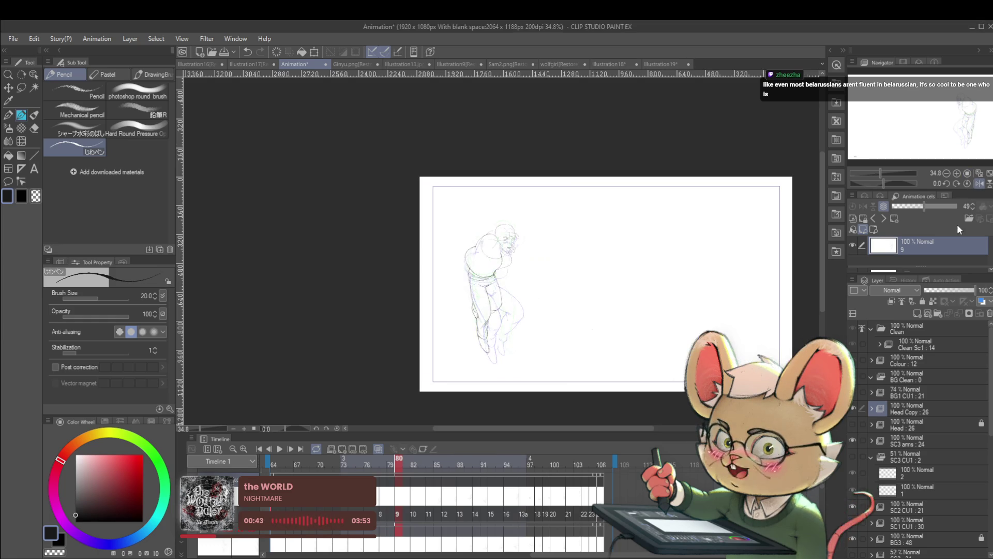
scroll(539, 259, up, 3)
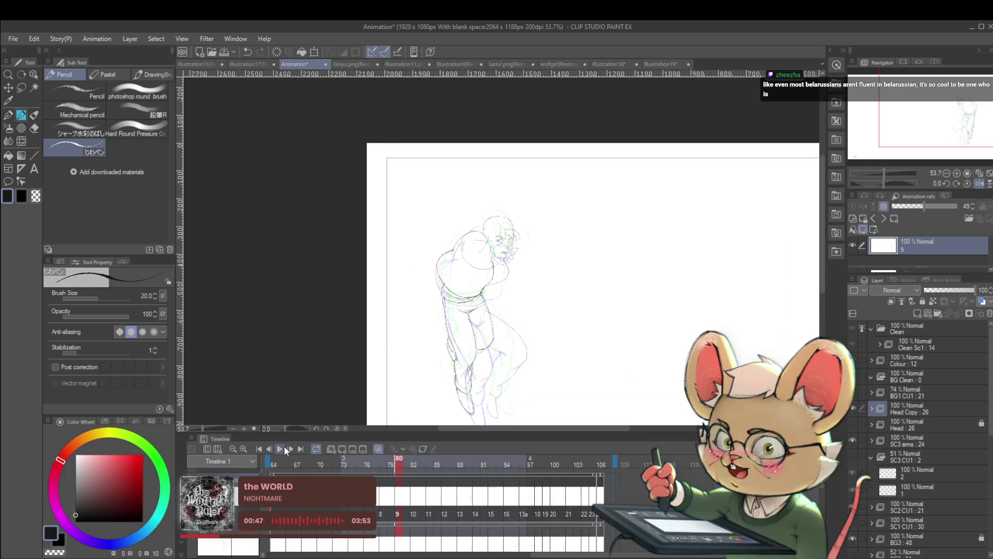
click(282, 448)
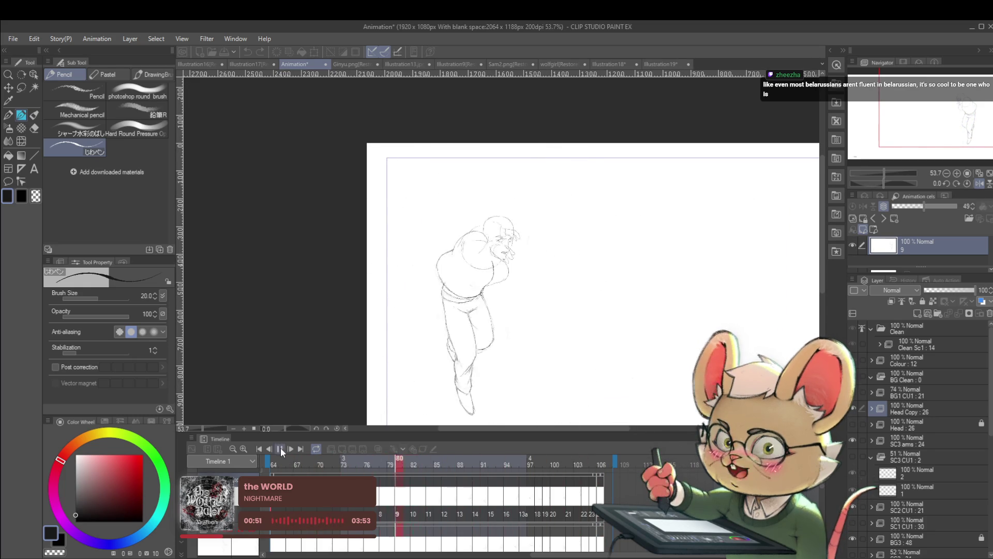
click(280, 449)
key(period)
key(comma)
key(period)
key(comma)
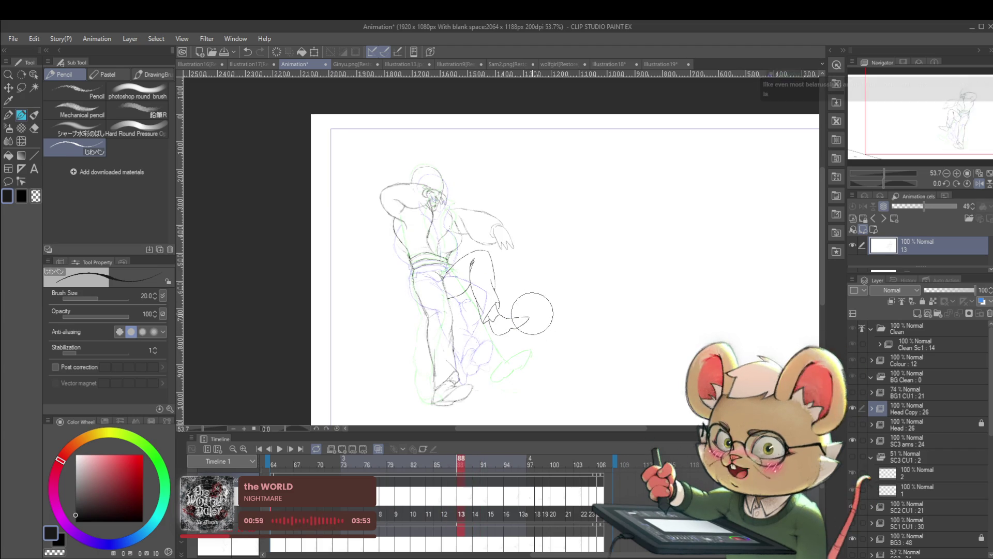
- Lasso the lower leg and foot and rotate them to -8.9°
key(m)
mouse_move(490, 257)
mouse_down()
mouse_move(520, 274)
mouse_move(544, 325)
mouse_move(481, 352)
mouse_move(472, 267)
mouse_up()
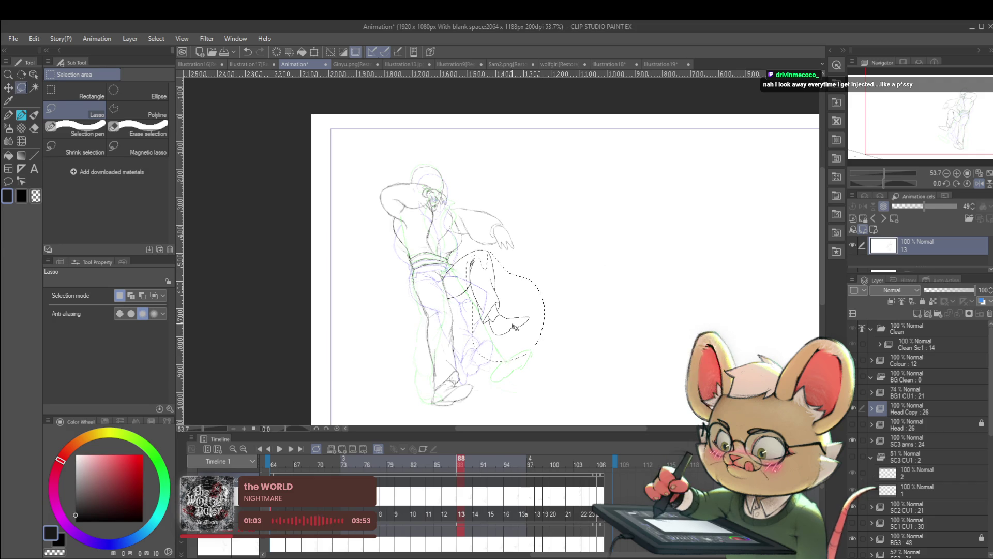
key(ctrl+t)
mouse_move(573, 232)
mouse_down()
mouse_move(574, 244)
mouse_move(593, 217)
mouse_up()
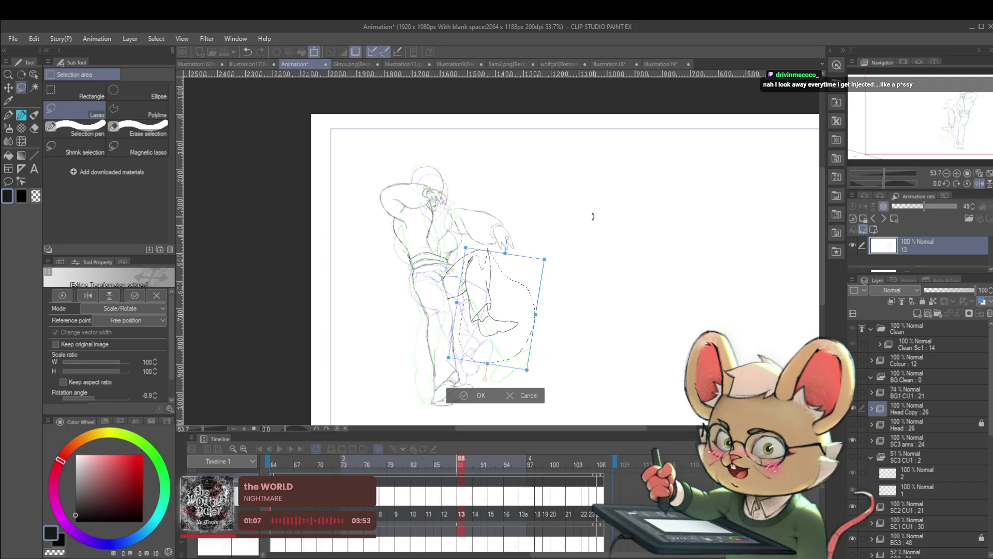
key(Return)
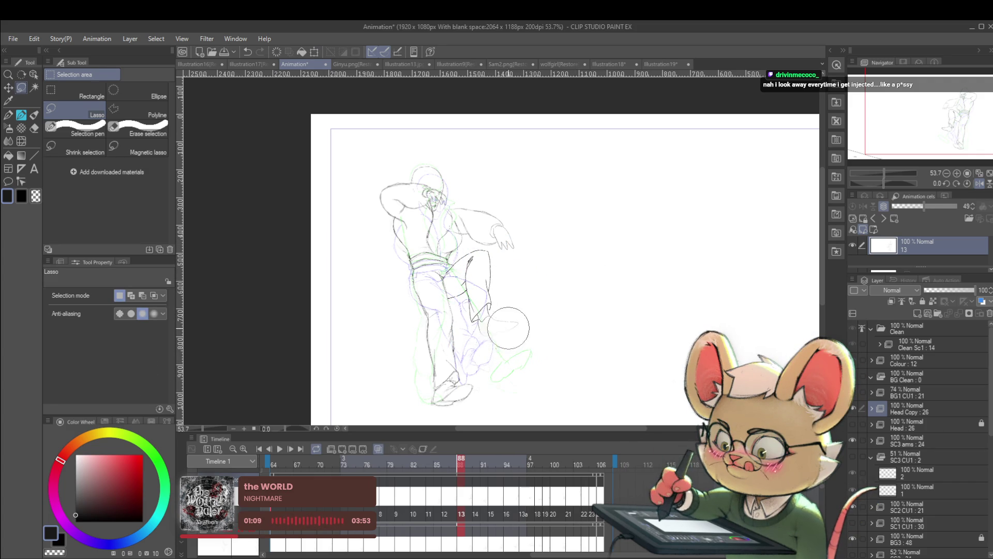
- Redraw the shin line of the rotated leg with the pencil
key(p)
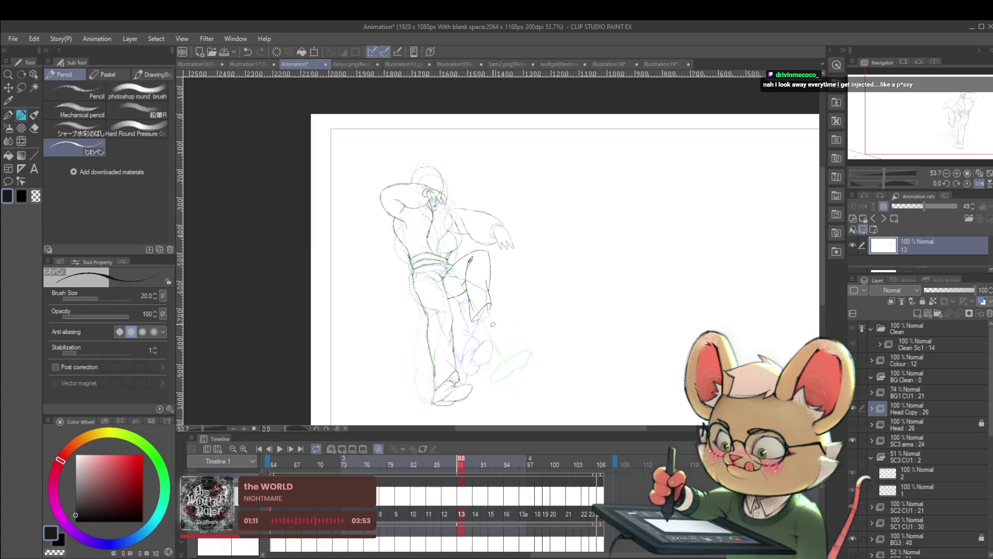
mouse_move(476, 323)
mouse_down()
mouse_move(491, 351)
mouse_move(510, 356)
mouse_up()
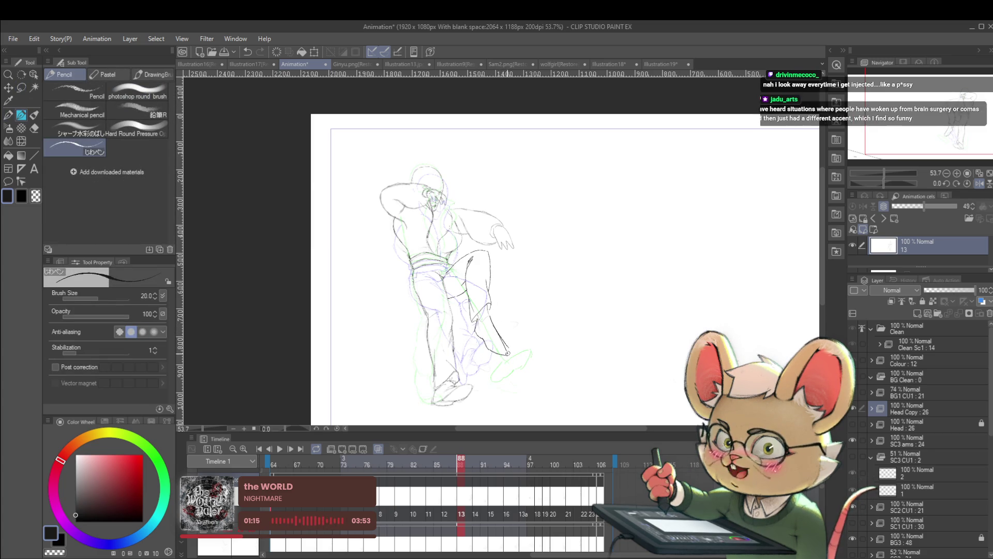
scroll(489, 273, down, 3)
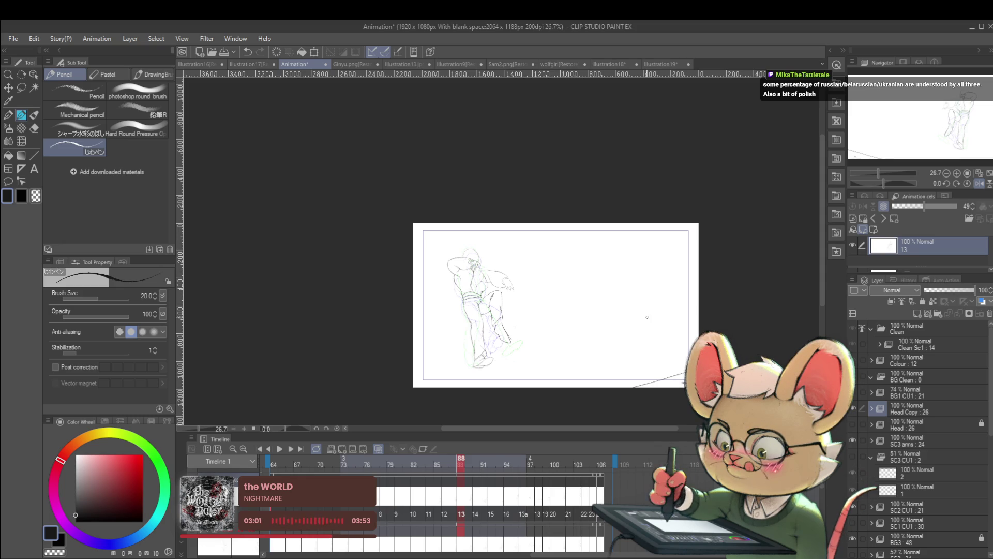
- Zoom the canvas and advance from cel 13 to cel 14
scroll(583, 326, up, 3)
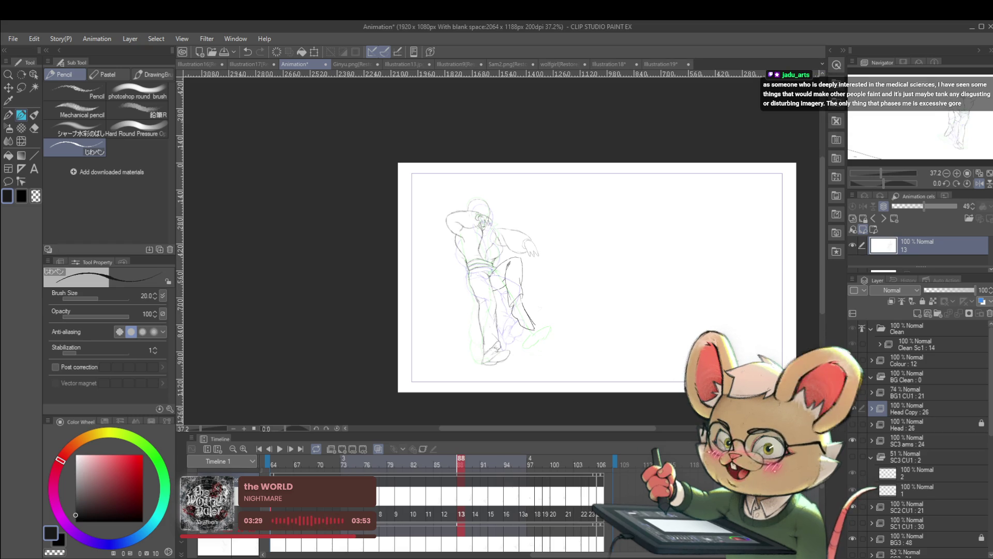
key(Right)
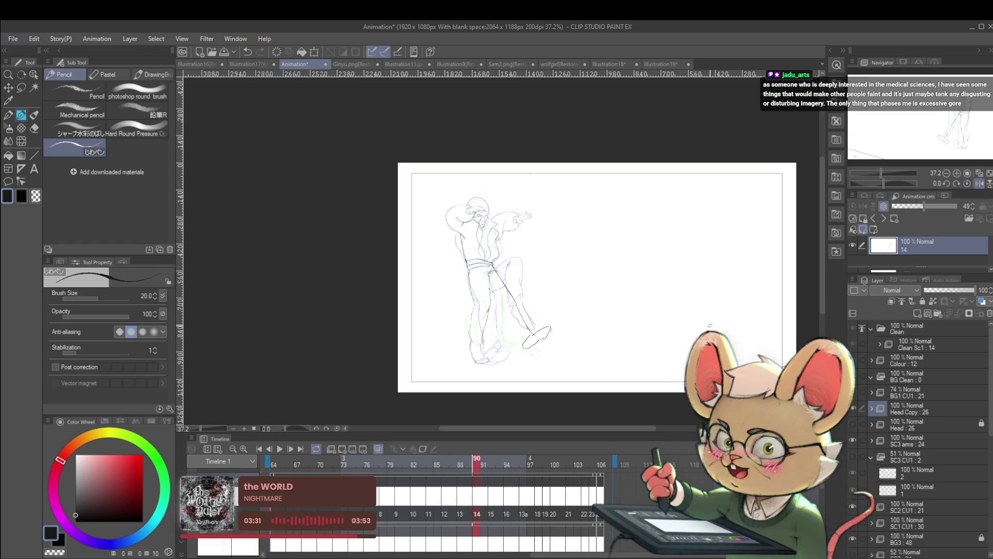
- Compare cels 13 and 14, then sketch the kicking leg's shin on cel 14
key(Left)
key(Right)
key(Left)
key(Left)
key(Left)
key(Left)
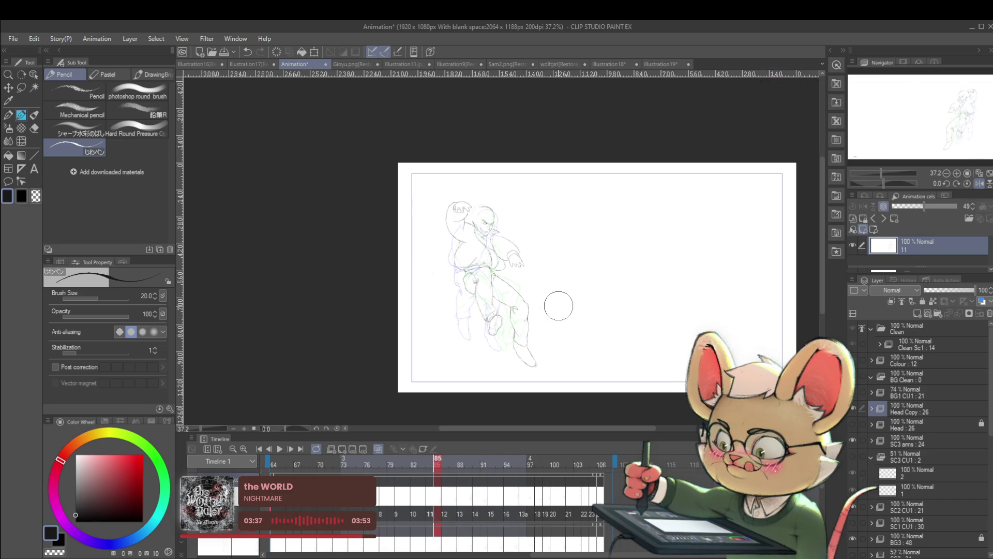
key(Left)
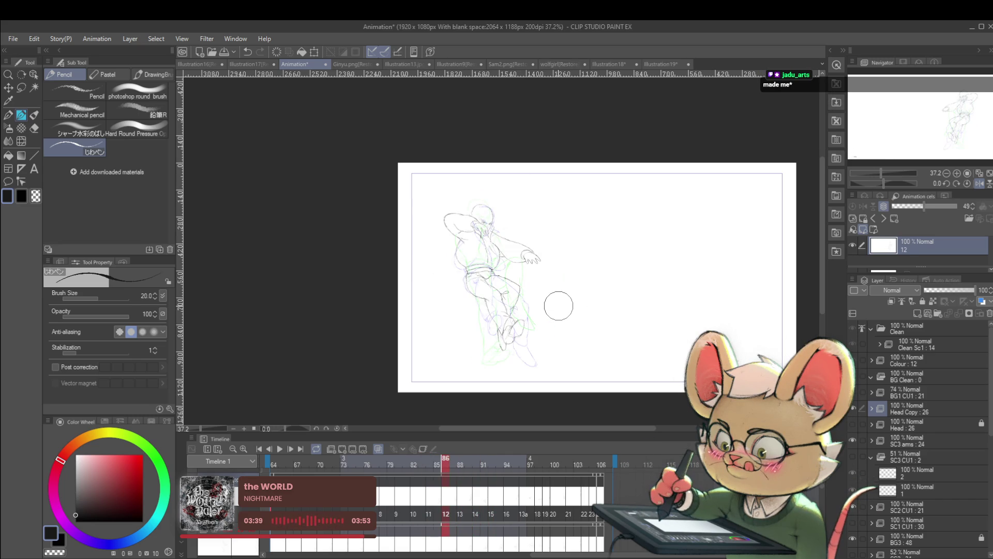
key(Right)
key(Right)
key(Right)
key(Right)
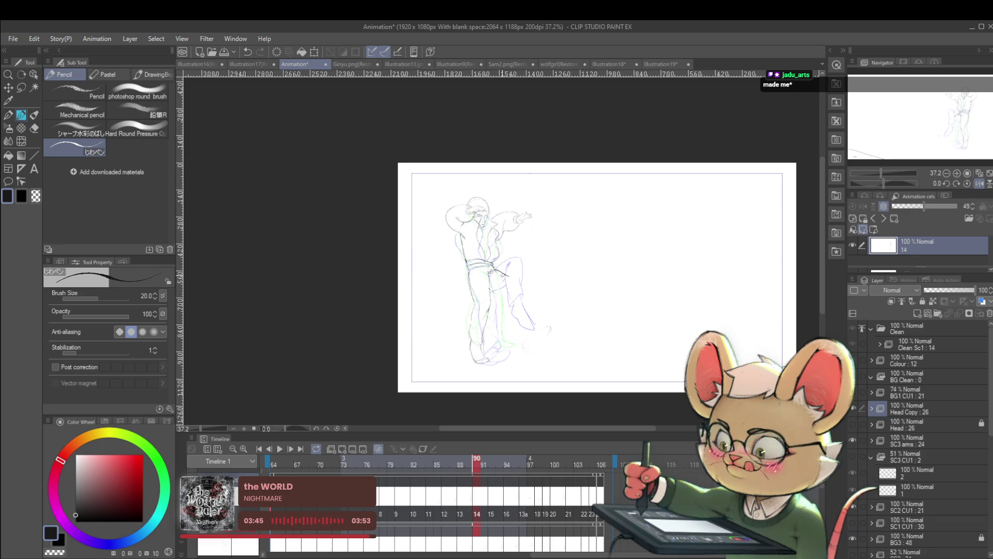
drag(512, 277, 528, 295)
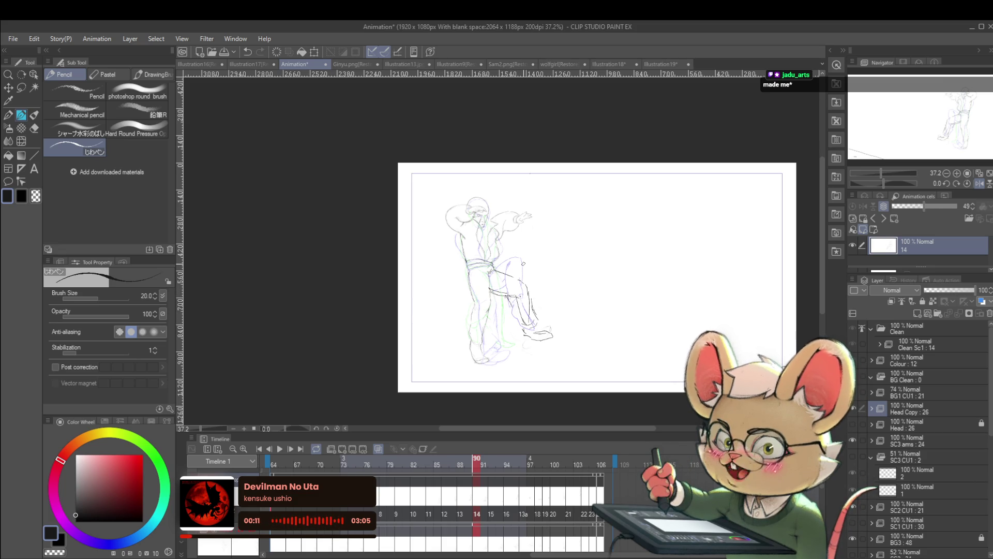
- Compare cel 15 with its neighbours, then rough in the kicking leg's thigh and knee in pencil
key(slash)
key(Right)
key(Right)
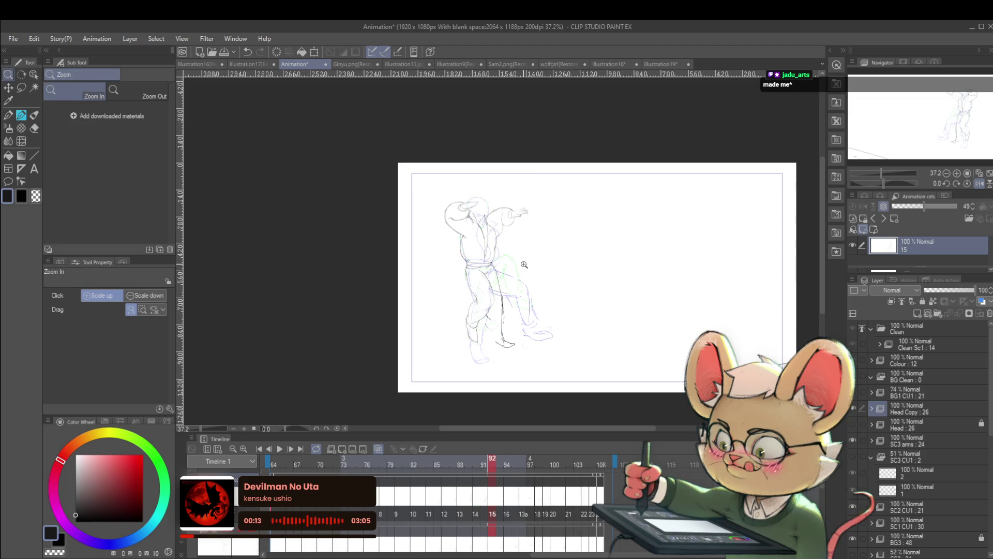
key(Right)
key(Right)
key(Left)
key(Left)
key(Left)
key(Right)
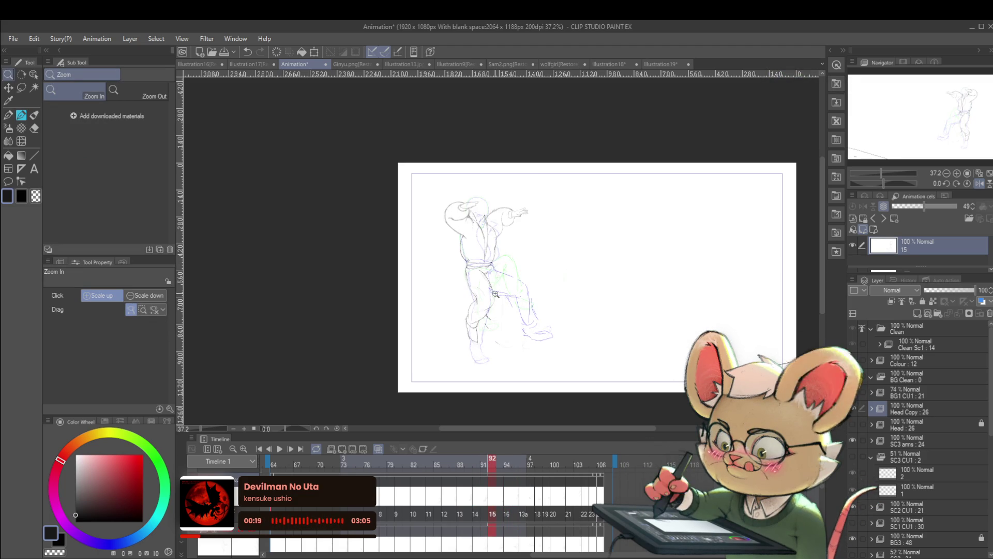
key(p)
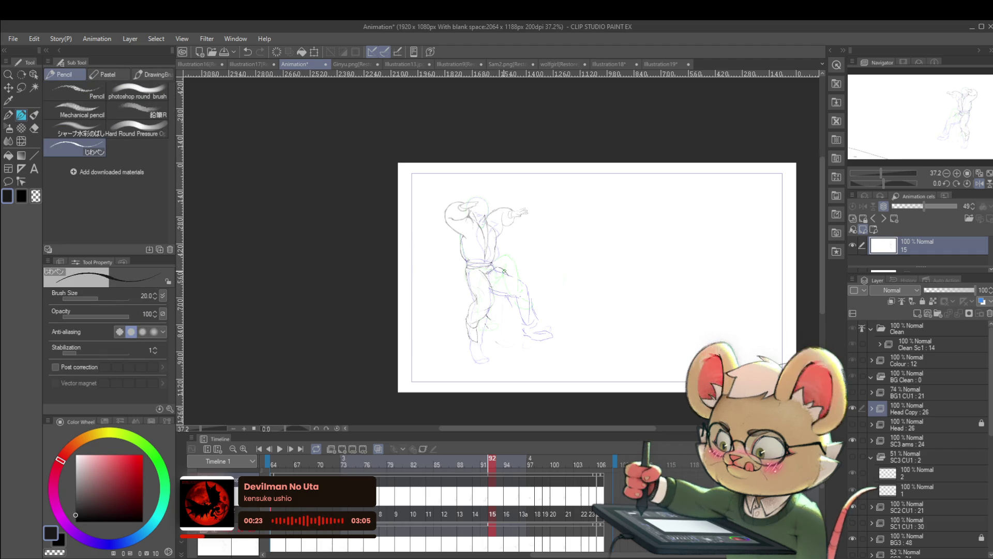
mouse_move(488, 268)
mouse_down()
mouse_move(513, 272)
mouse_move(517, 327)
mouse_move(505, 286)
mouse_move(501, 295)
mouse_move(507, 288)
mouse_move(526, 340)
mouse_up()
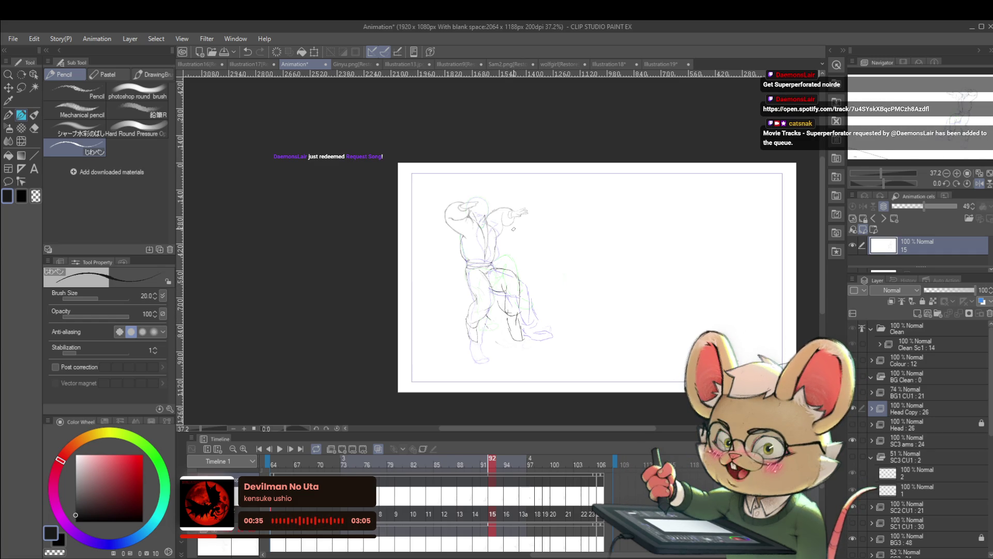
- Flip through cels 16, 18 and 13a, then start playback on the Timeline
key(ctrl+Right)
key(ctrl+Right)
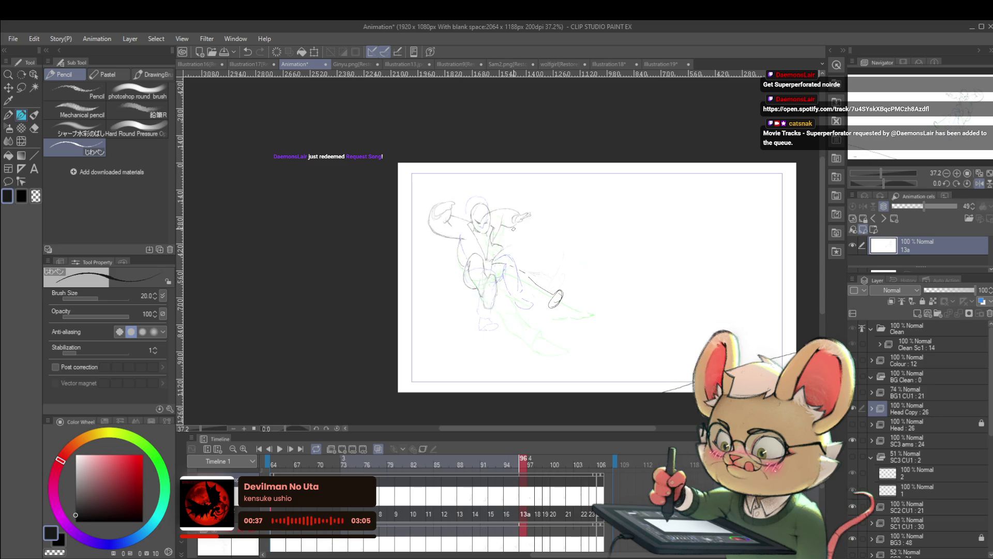
key(ctrl+Right)
key(ctrl+Right)
key(ctrl+Left)
key(ctrl+Left)
key(ctrl+Right)
key(ctrl+Right)
key(ctrl+Left)
key(ctrl+Right)
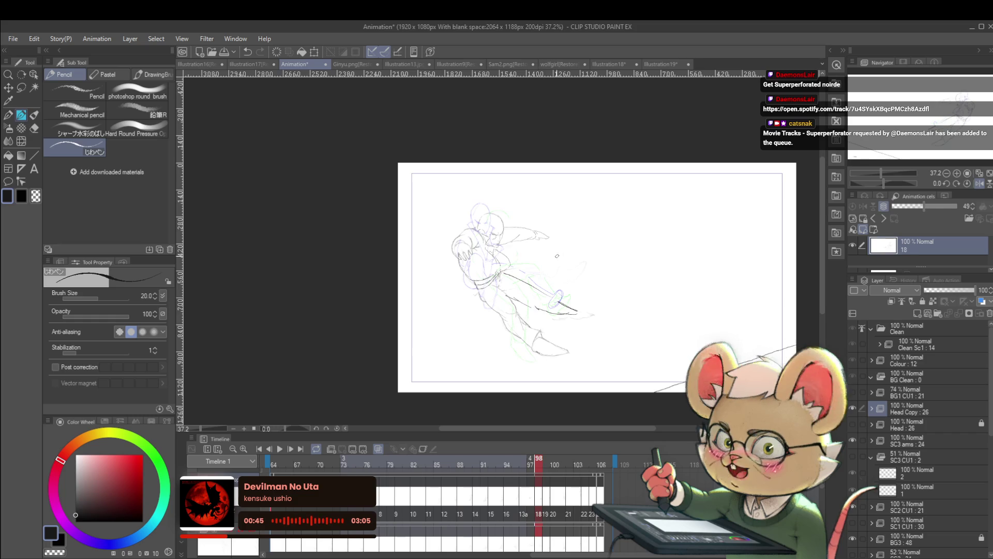
key(ctrl+Left)
click(280, 449)
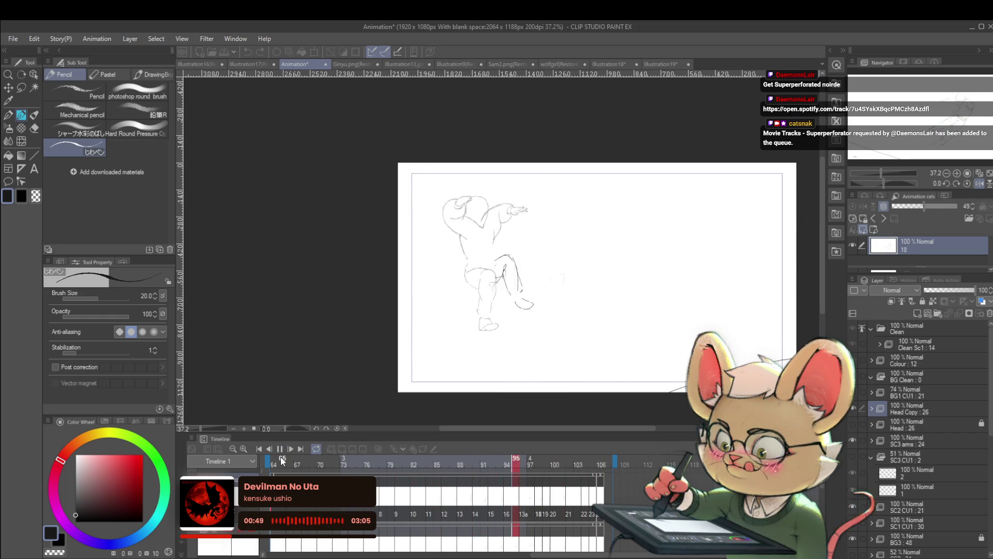
- Unmirror the canvas with Flip Horizontal, then pause and resume the animation playback
click(977, 184)
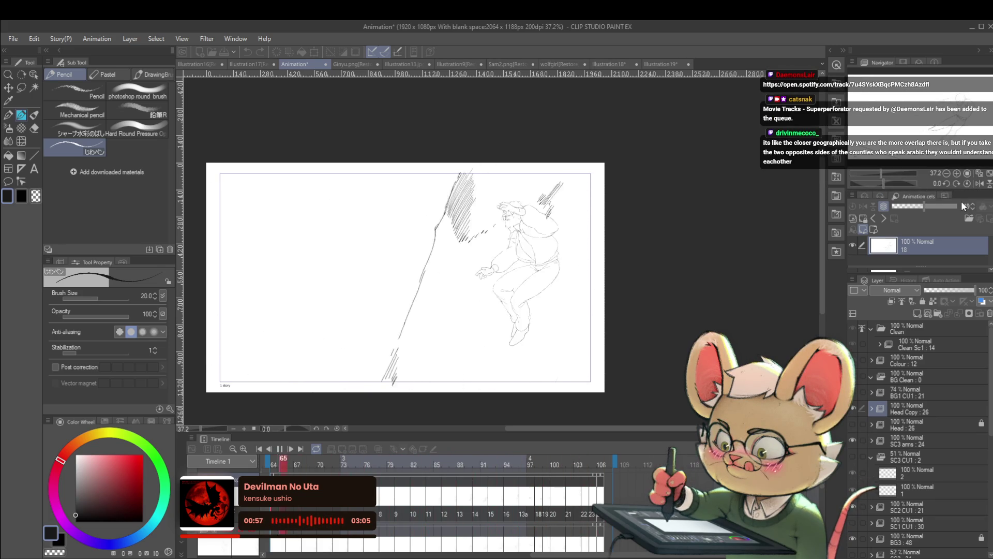
click(279, 448)
key(space)
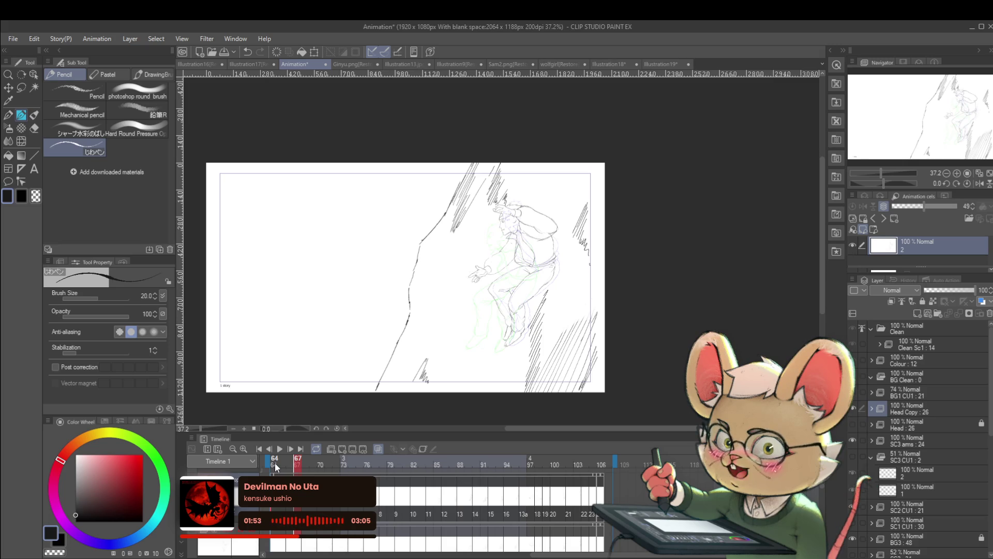
key(space)
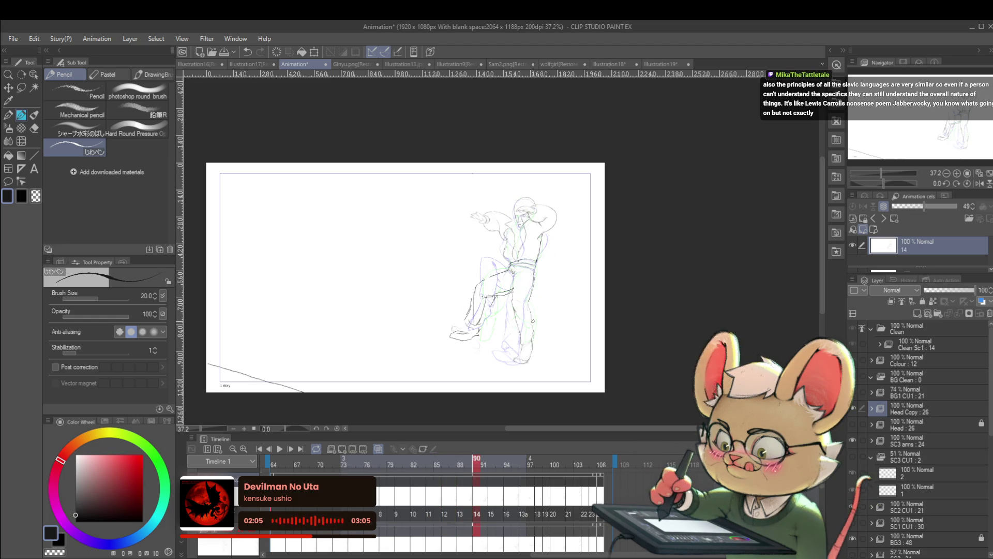
- Undo the misplaced lower-leg lines on cel 14, add a knee stroke, and compare with cel 13
key(ctrl+z)
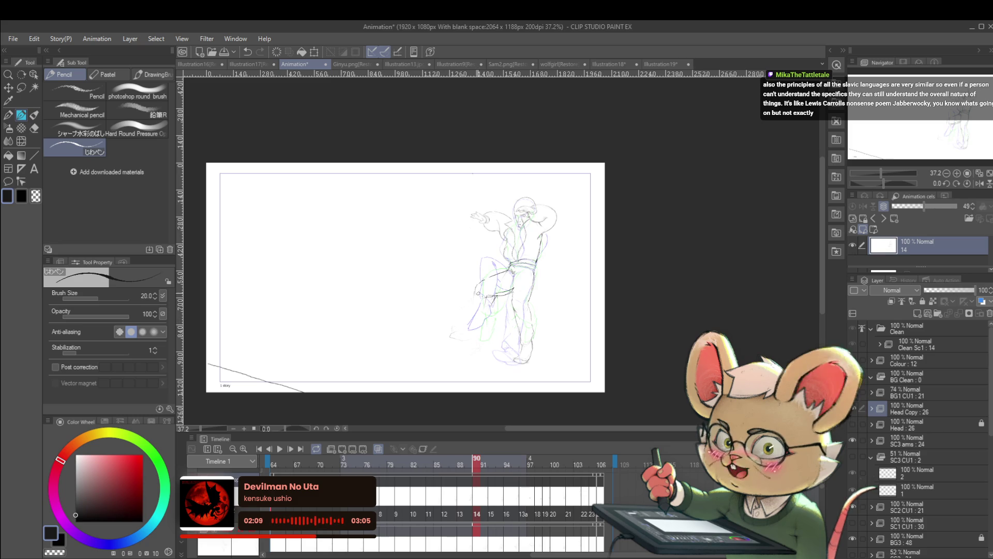
mouse_move(482, 280)
mouse_down()
mouse_move(477, 329)
mouse_move(491, 318)
mouse_move(474, 345)
mouse_up()
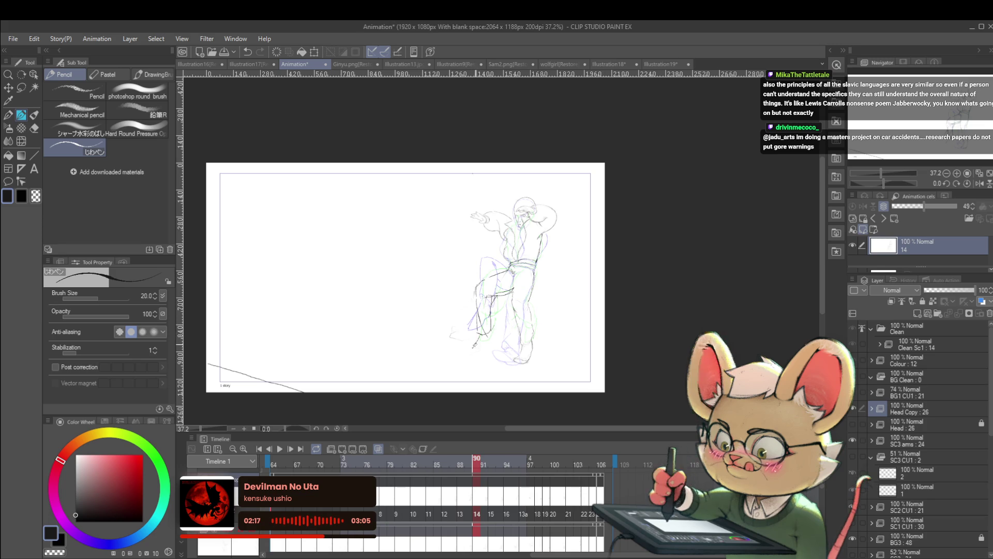
key(ctrl+Left)
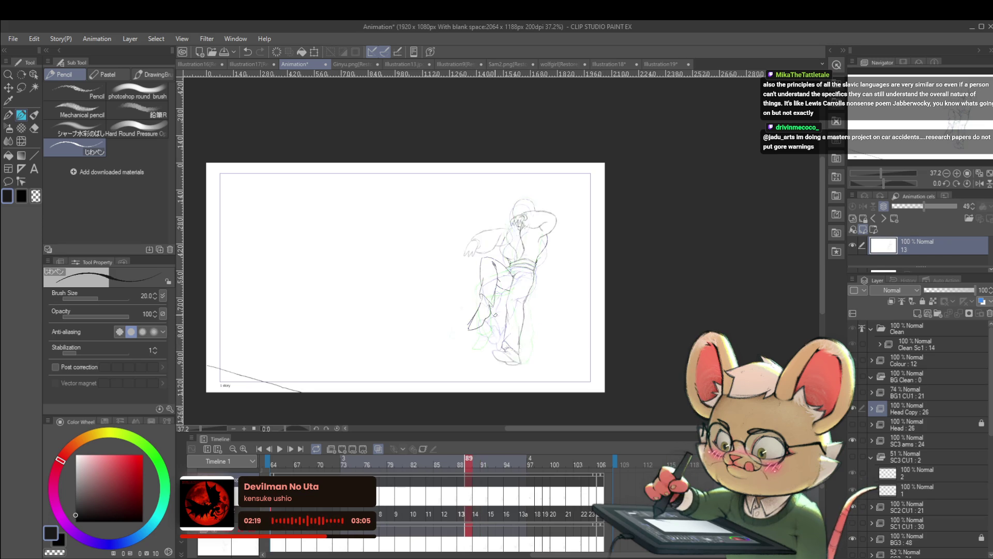
key(ctrl+Right)
key(ctrl+Left)
key(ctrl+Right)
key(ctrl+Right)
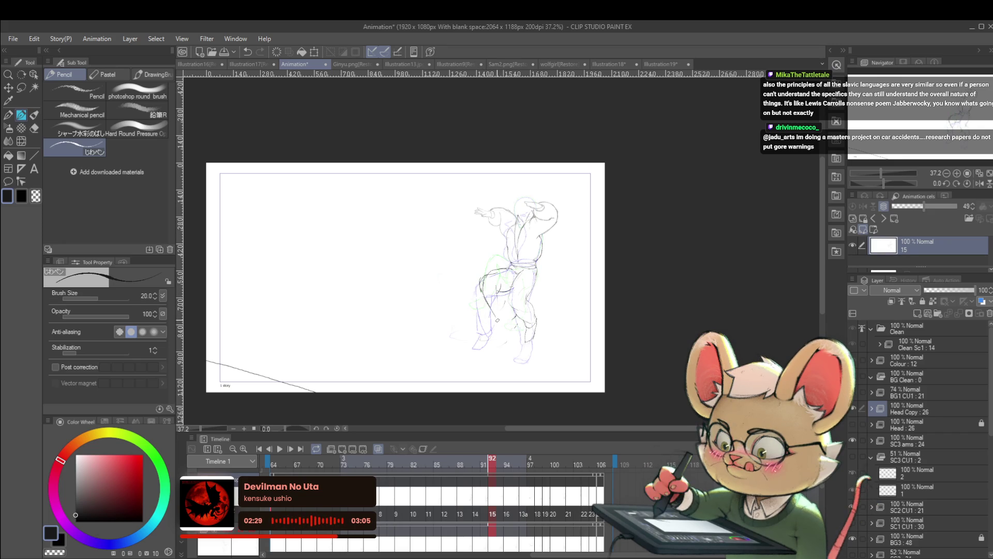
- Add pencil leg strokes on cels 15, 16 and 13a, then replay the animation
drag(502, 323, 487, 339)
key(ctrl+Right)
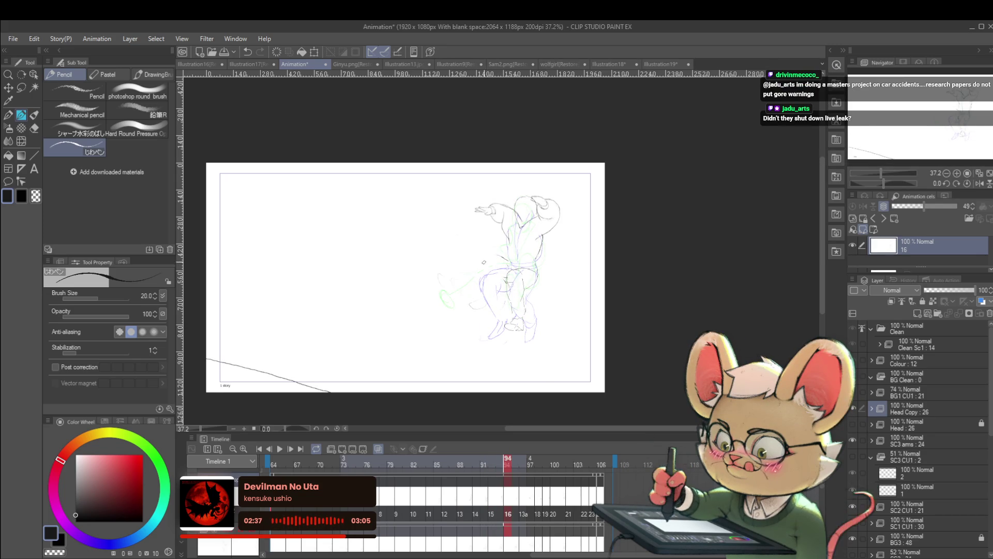
drag(487, 254, 474, 291)
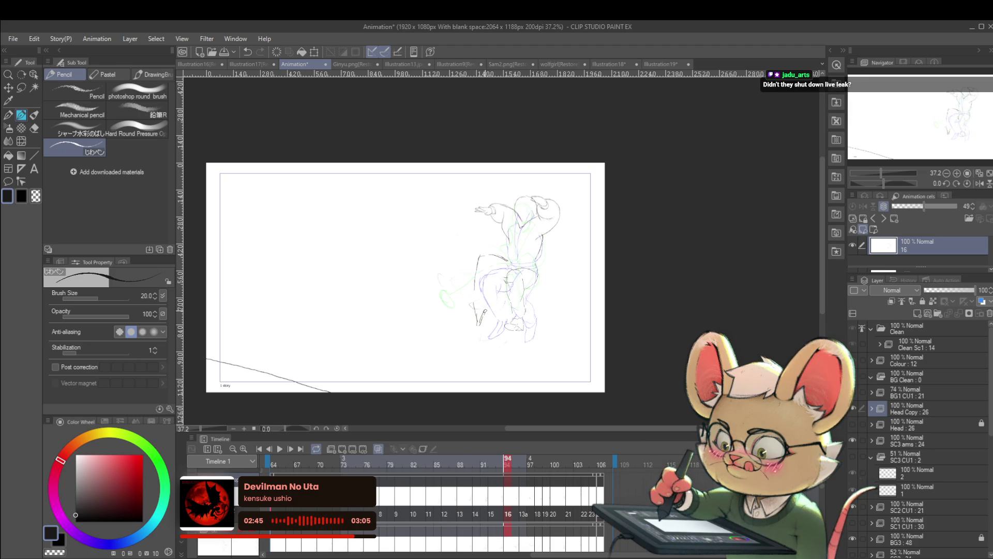
key(Right)
key(Right)
key(Right)
key(Left)
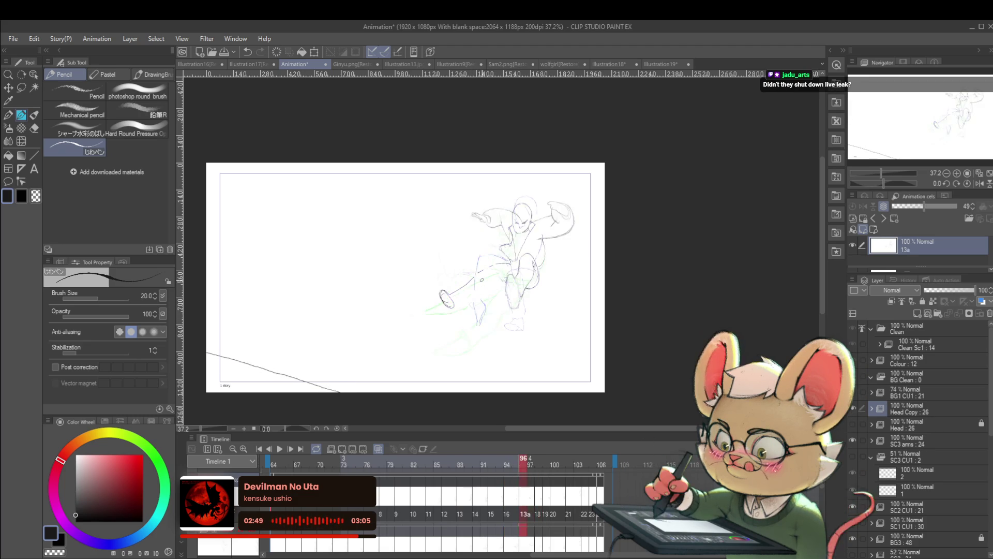
key(Right)
key(Left)
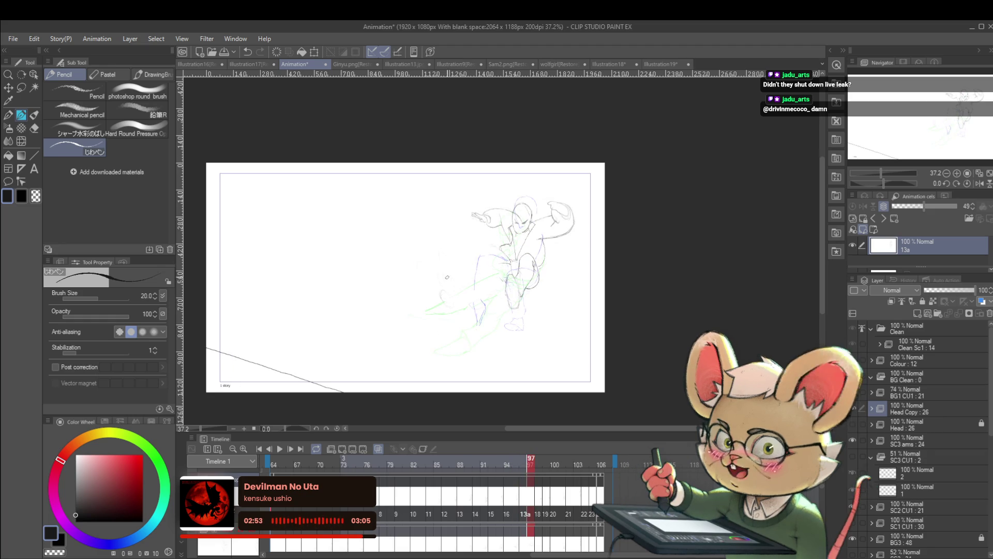
drag(443, 284, 459, 275)
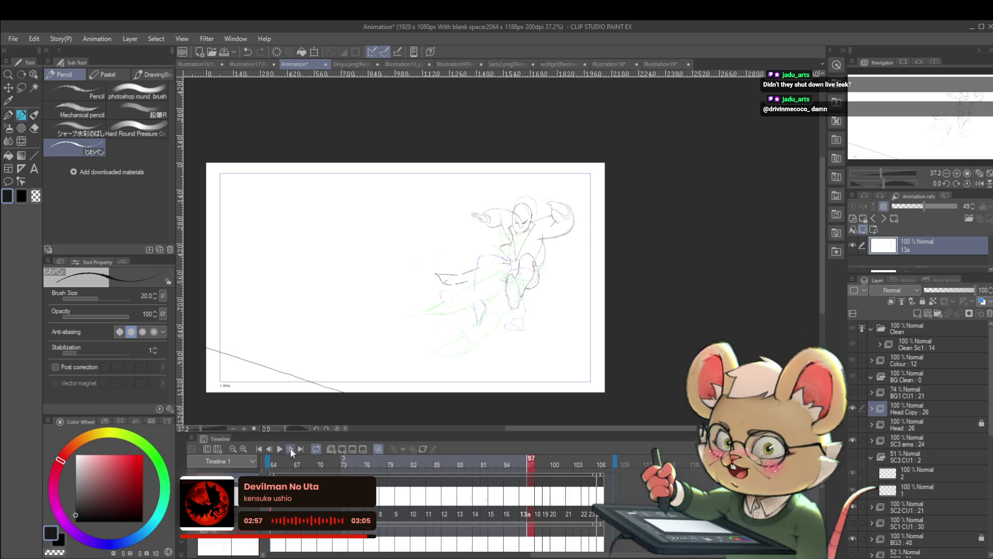
click(276, 455)
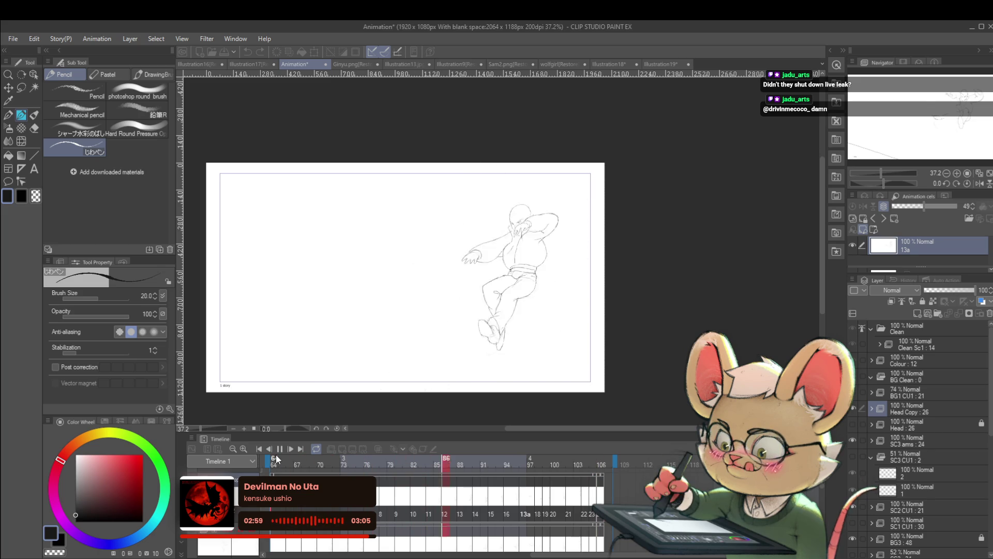
- Flip the canvas horizontally during playback, then stop the animation after reviewing the kick
click(980, 184)
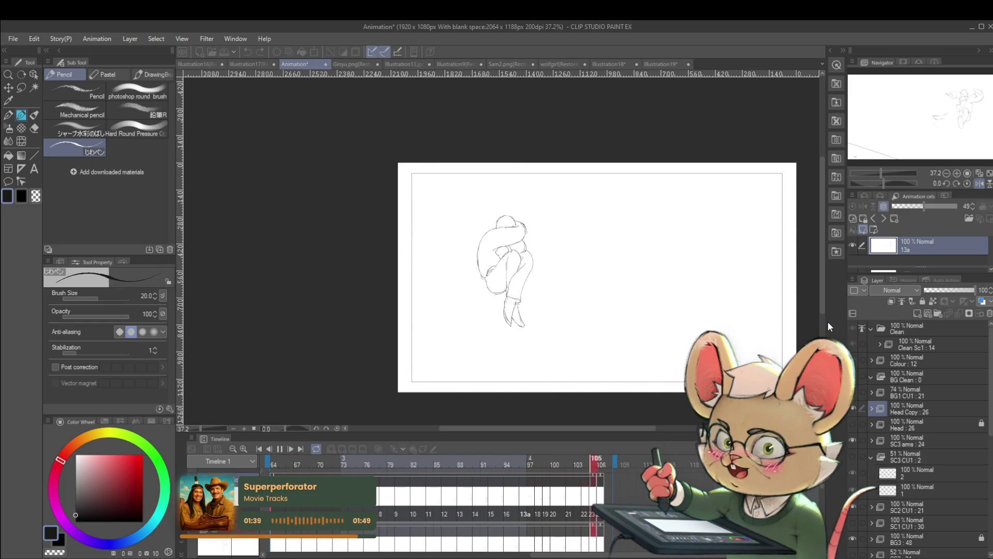
click(280, 449)
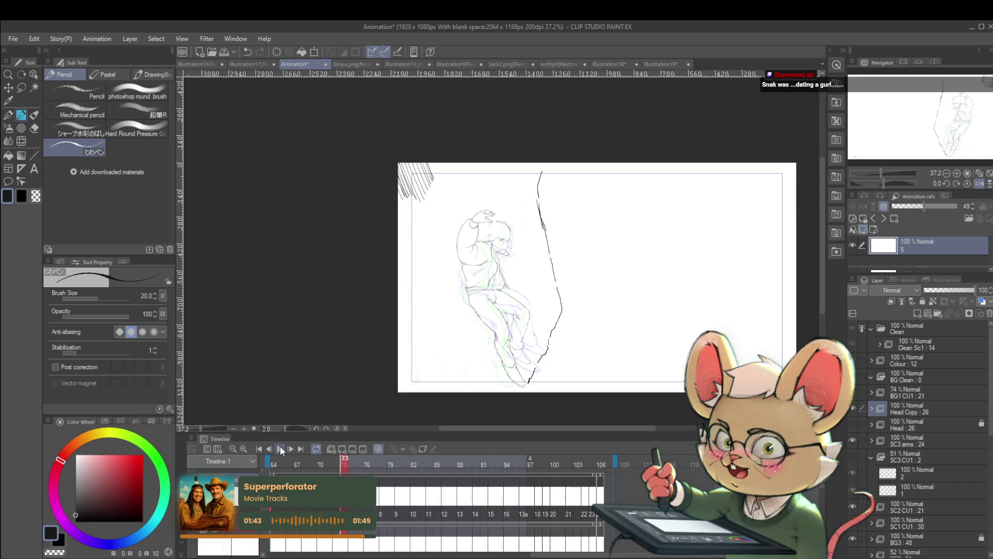
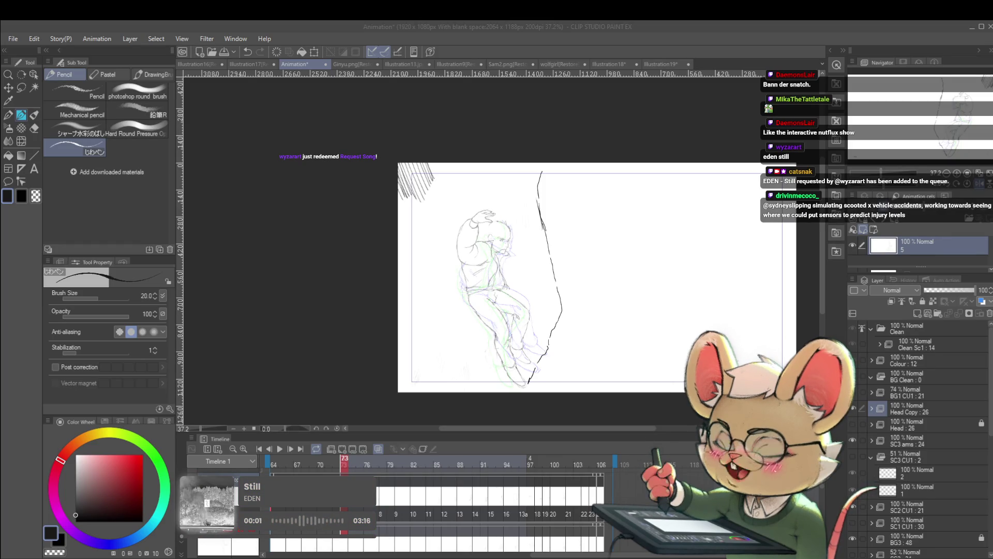
- Play and stop the figure animation, then step forward to drawing 14
click(280, 449)
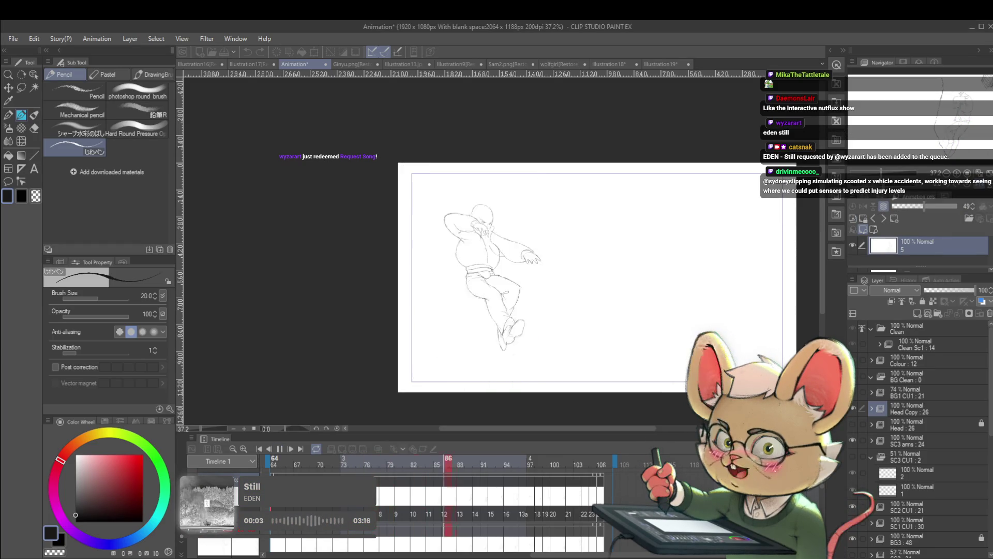
click(280, 449)
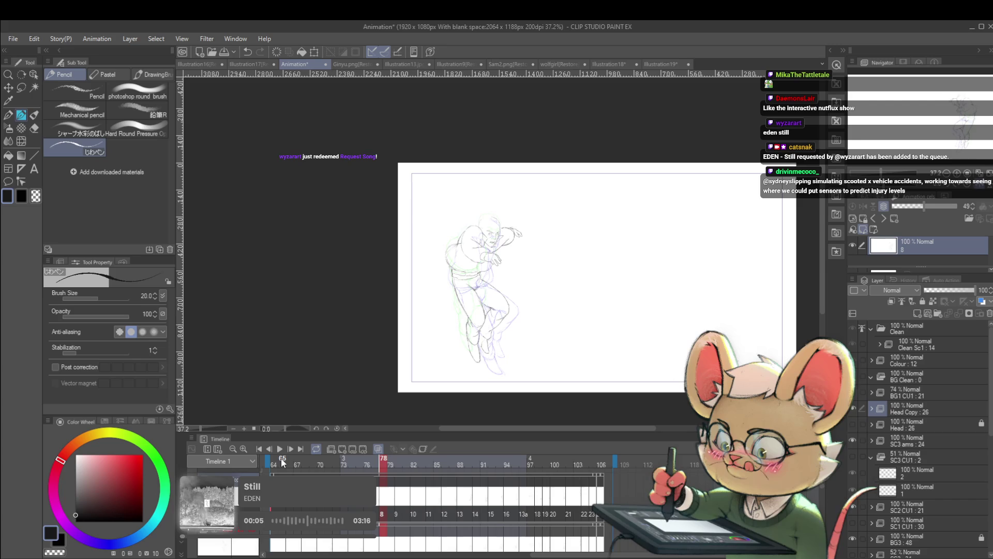
key(Right)
key(Right)
key(Right)
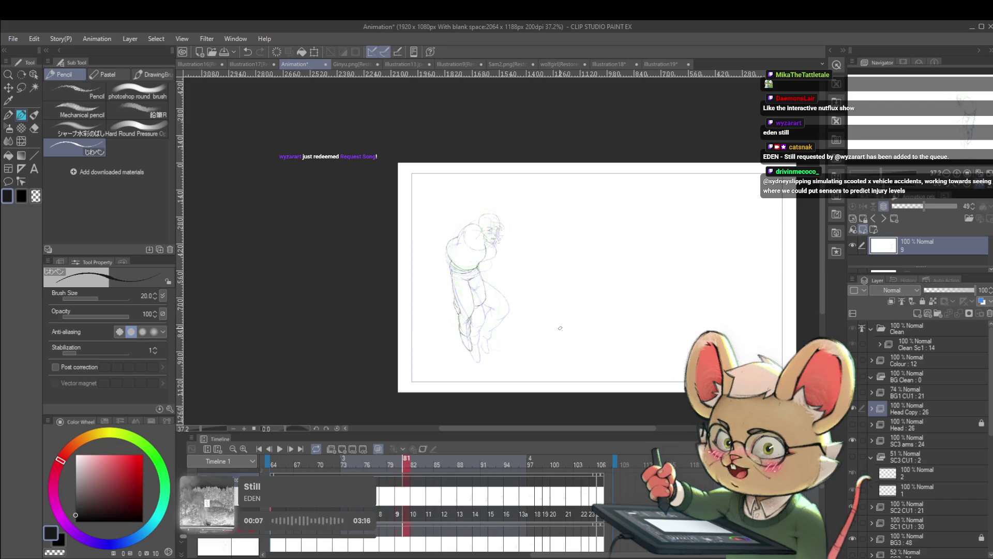
key(Right)
key(Right)
key(Right)
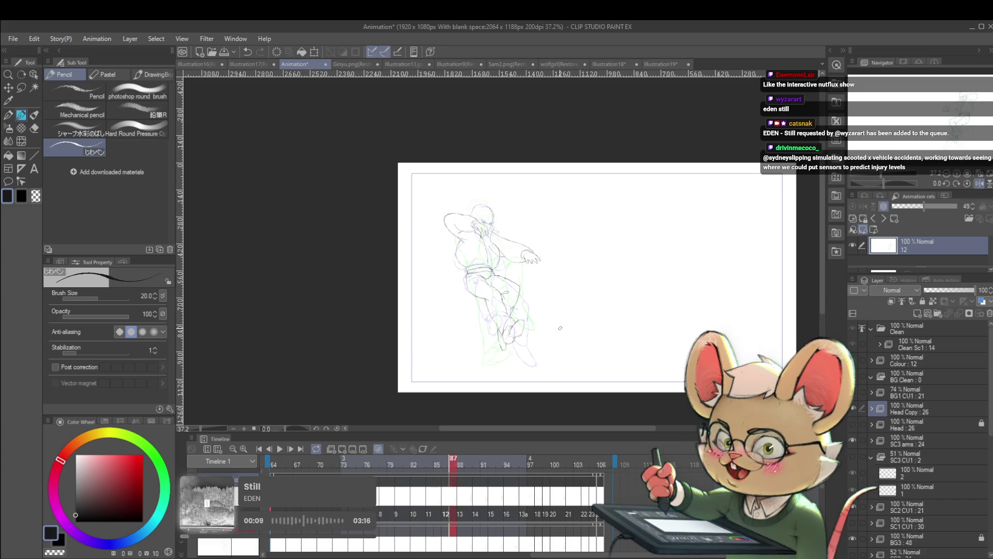
key(Right)
key(Right)
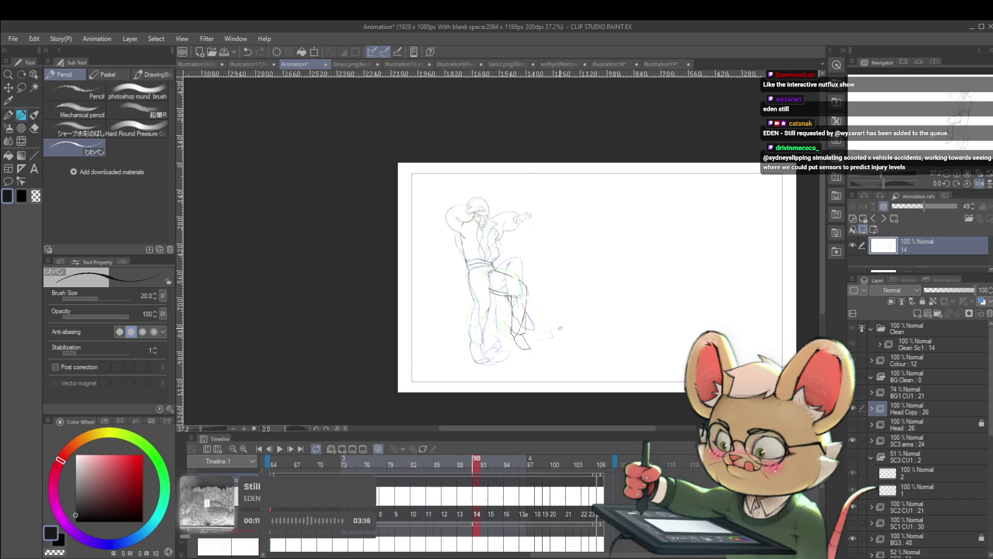
- Flip between drawing 14 and its neighbouring frames to compare the poses
key(Right)
key(Right)
key(Left)
key(Left)
key(Left)
key(Right)
key(Right)
key(Right)
key(Right)
key(Left)
key(Left)
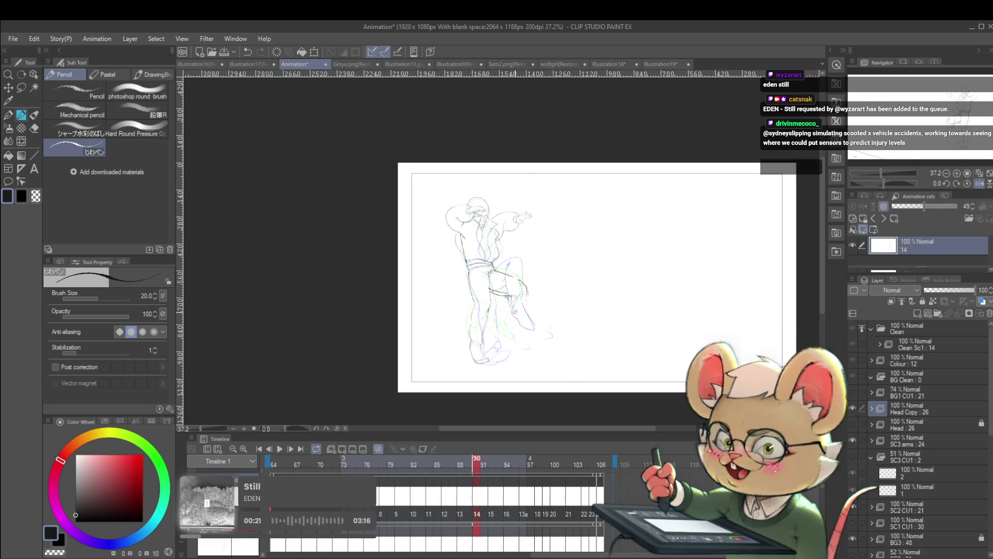
- Zoom in and redraw the figure's right leg and foot with pencil strokes
scroll(529, 312, up, 1)
scroll(518, 305, up, 1)
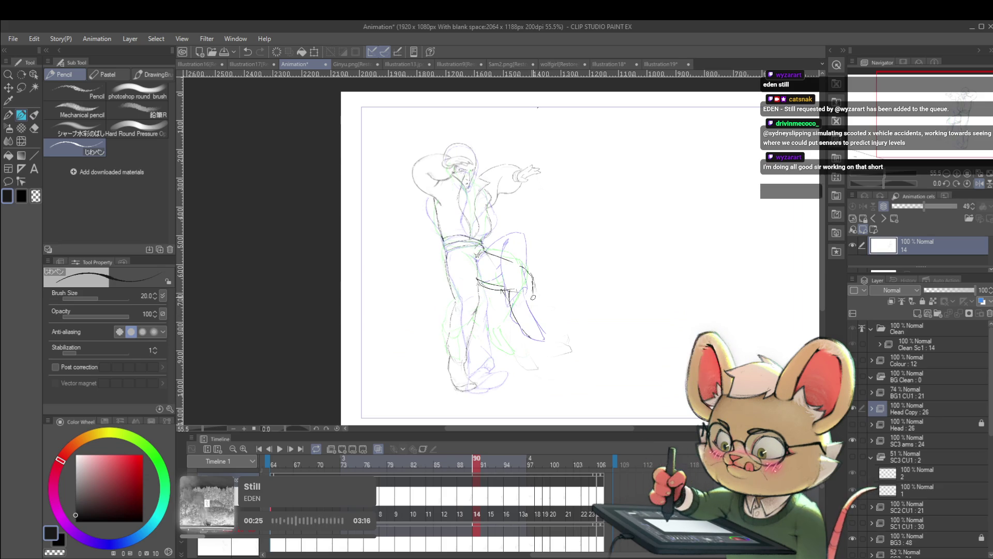
drag(530, 295, 545, 334)
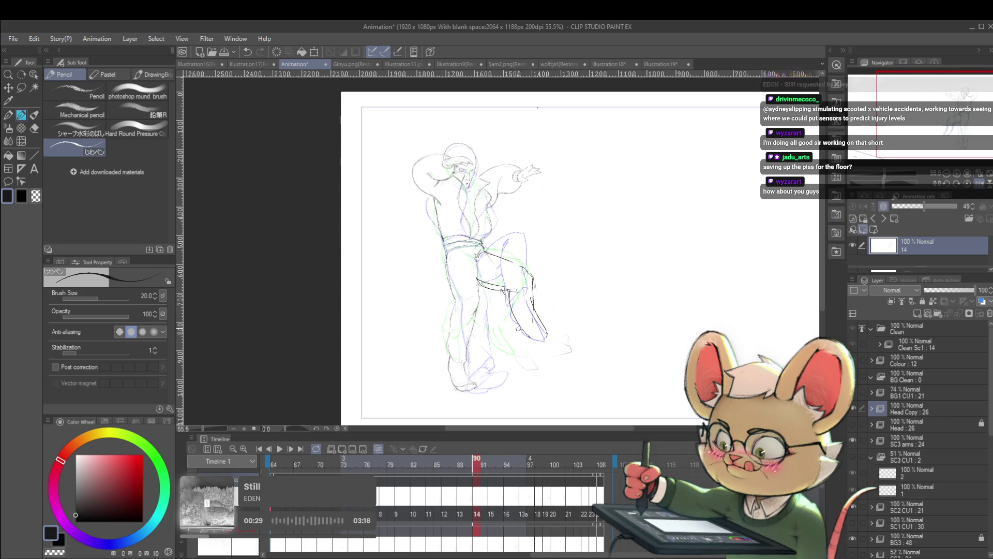
drag(525, 344, 547, 334)
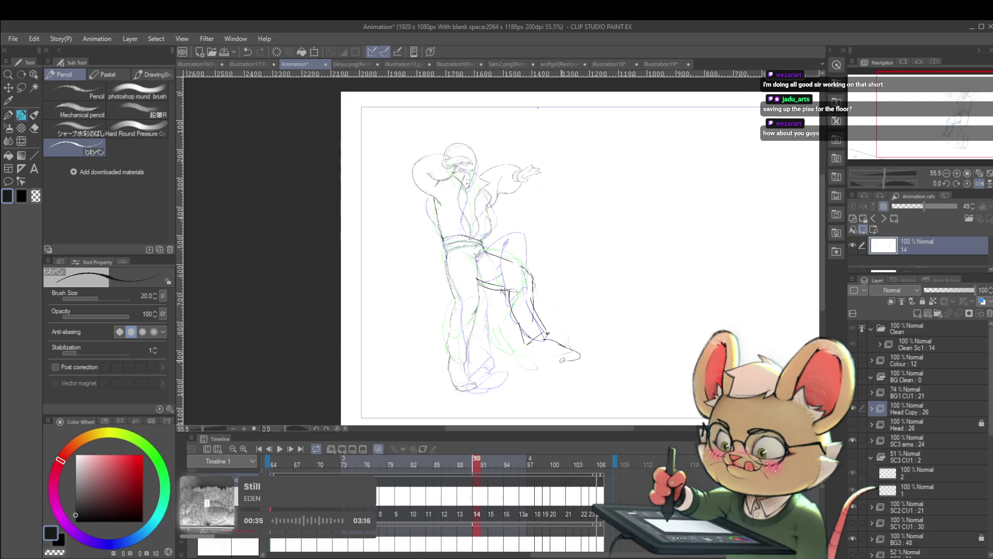
- Mirror the canvas view to check the drawing and extend the foot outward
scroll(562, 343, down, 4)
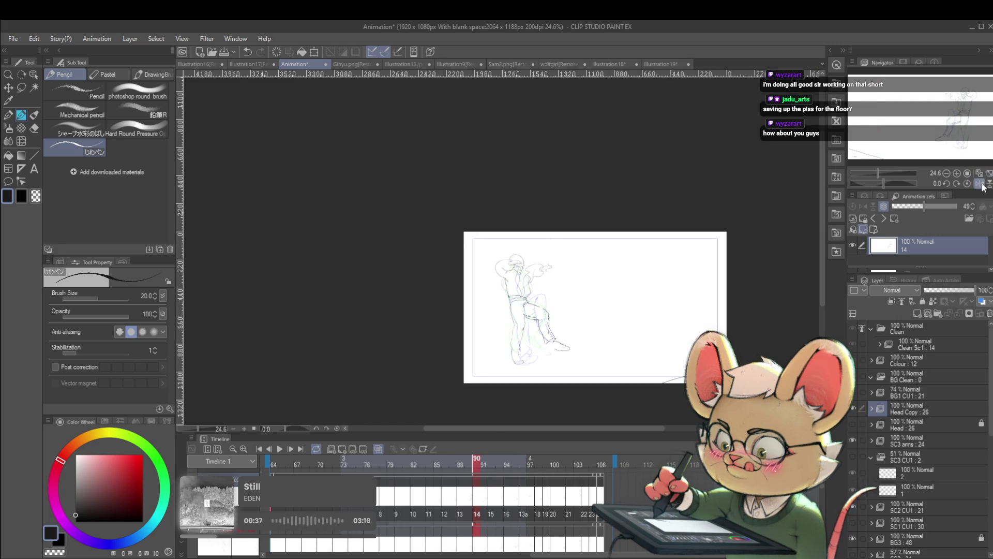
click(981, 184)
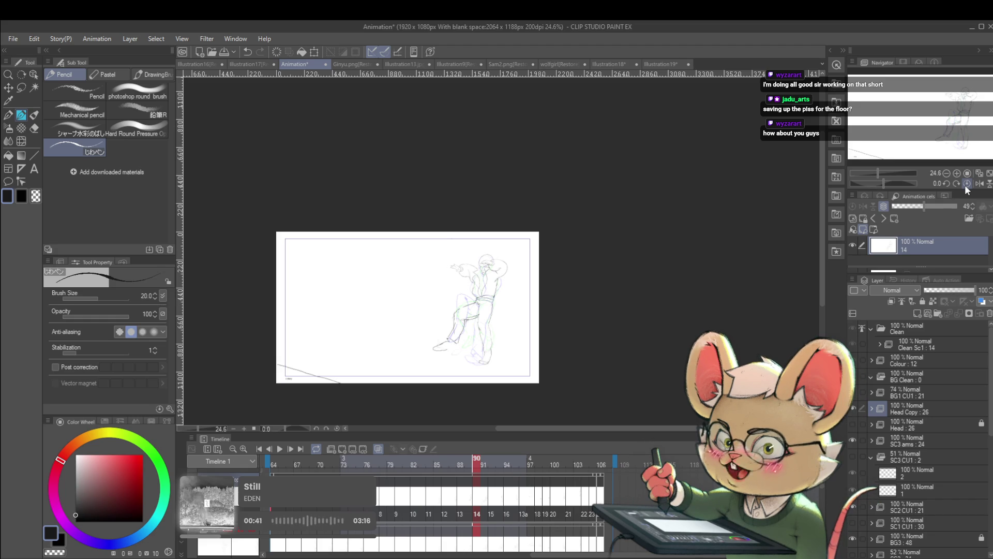
scroll(451, 323, up, 4)
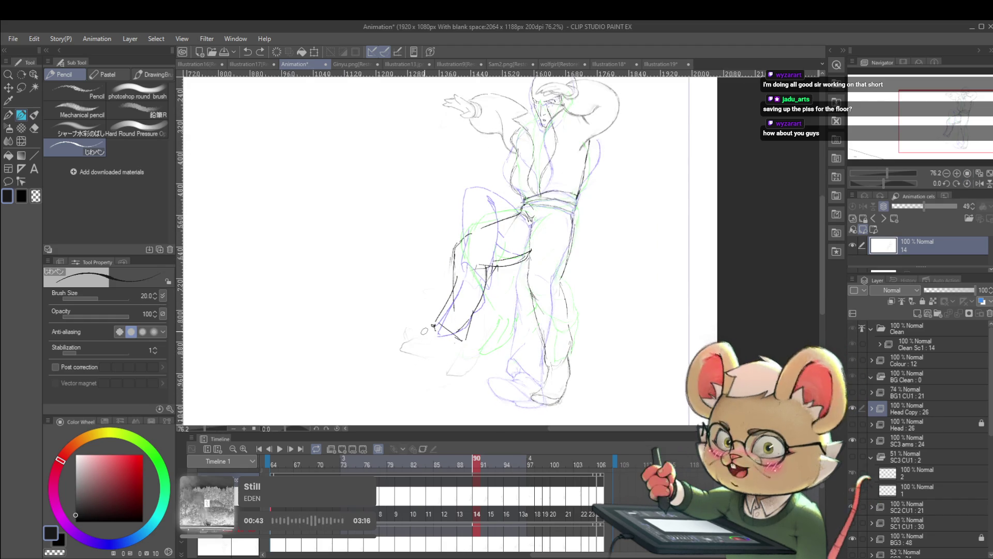
mouse_move(435, 328)
mouse_down()
mouse_move(388, 337)
mouse_move(418, 351)
mouse_up()
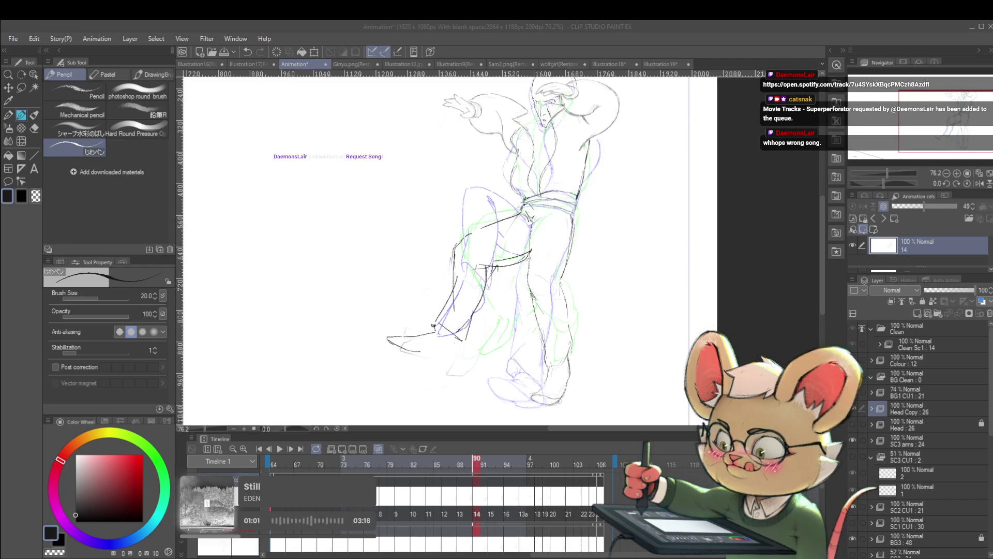
- Frame the figure and hide the coloured onion-skin guides
drag(339, 178, 337, 225)
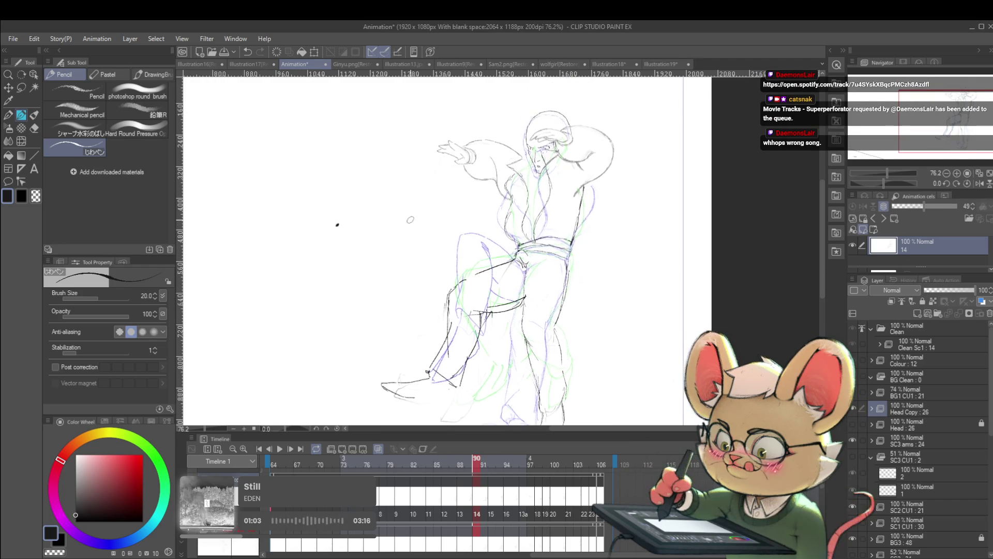
click(380, 448)
scroll(347, 218, down, 1)
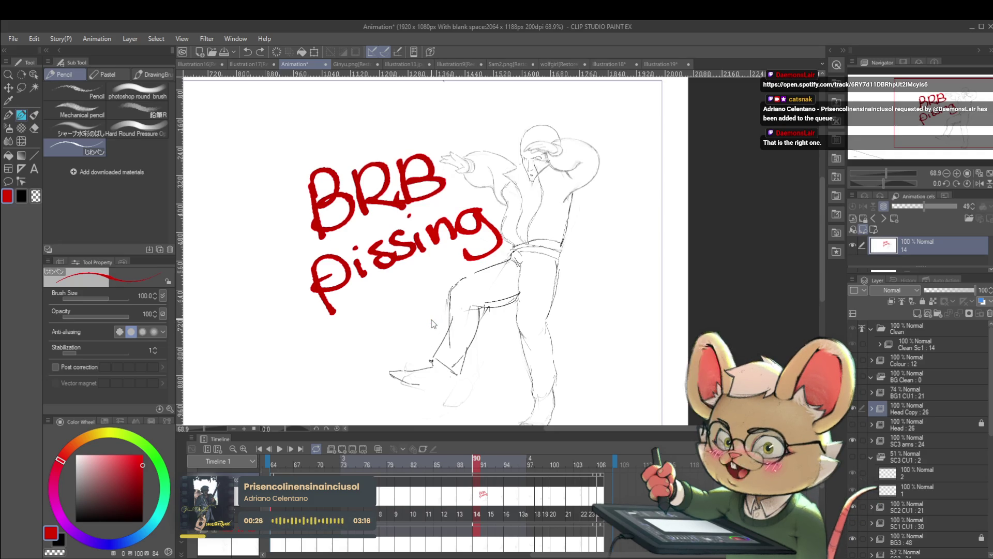
- Undo the red BRB note strokes, then redraw the small ellipse near the raised foot
key(ctrl+z)
key(ctrl+z)
key(ctrl+z)
key(ctrl+z)
key(ctrl+z)
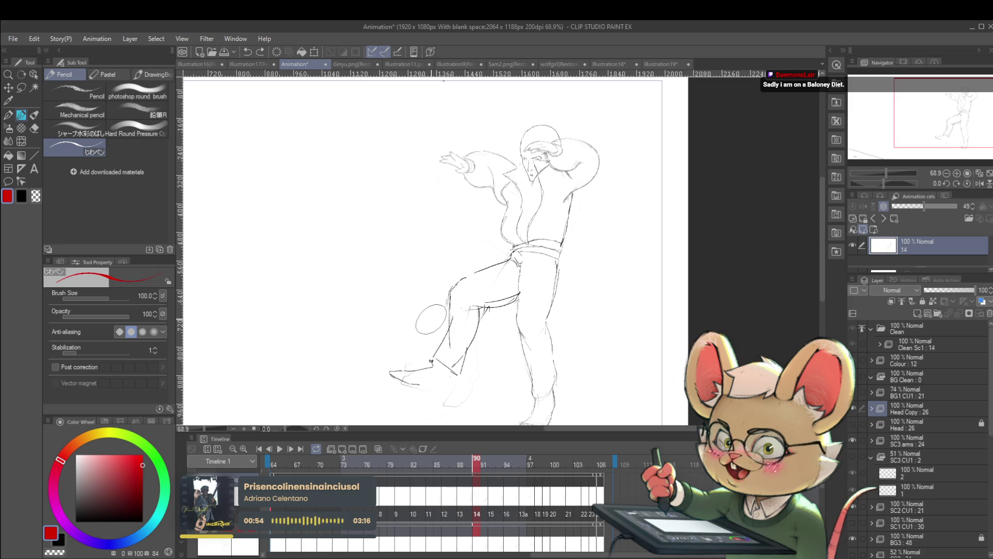
key(ctrl+z)
drag(446, 311, 445, 309)
- Undo the small ellipse beside the figure's raised foot with Ctrl+Z
key(ctrl+z)
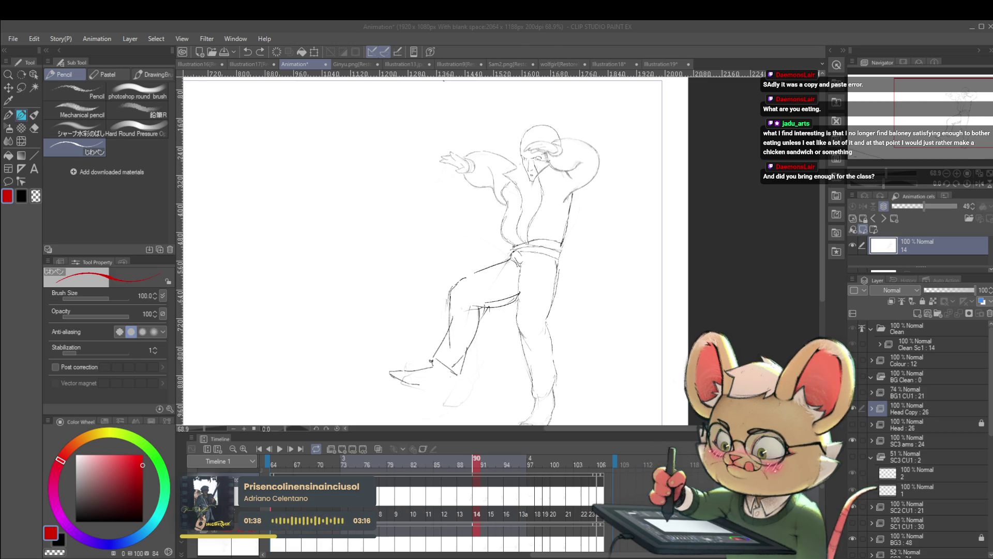
- Paste the forest painting as a new layer in Illustration18 and pan it into view
click(616, 65)
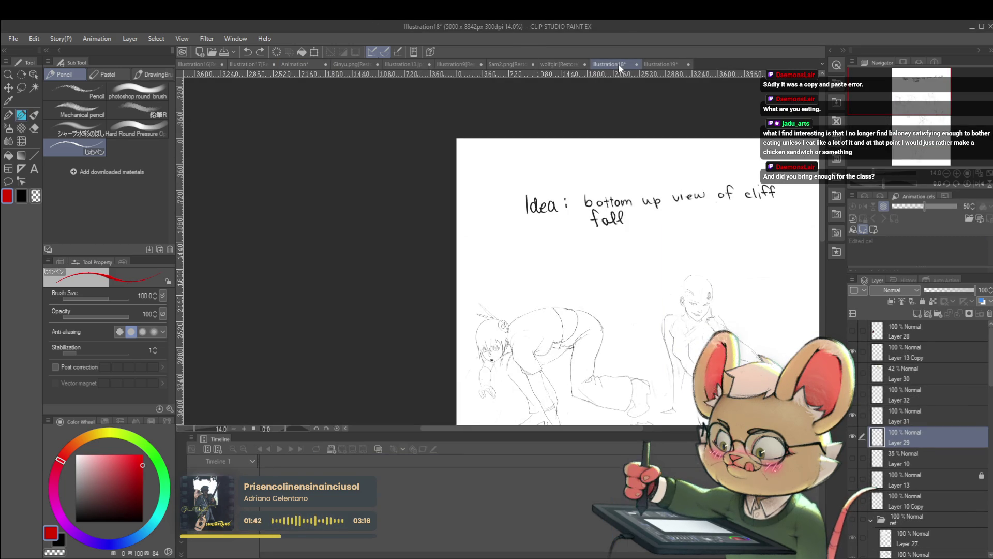
key(ctrl+v)
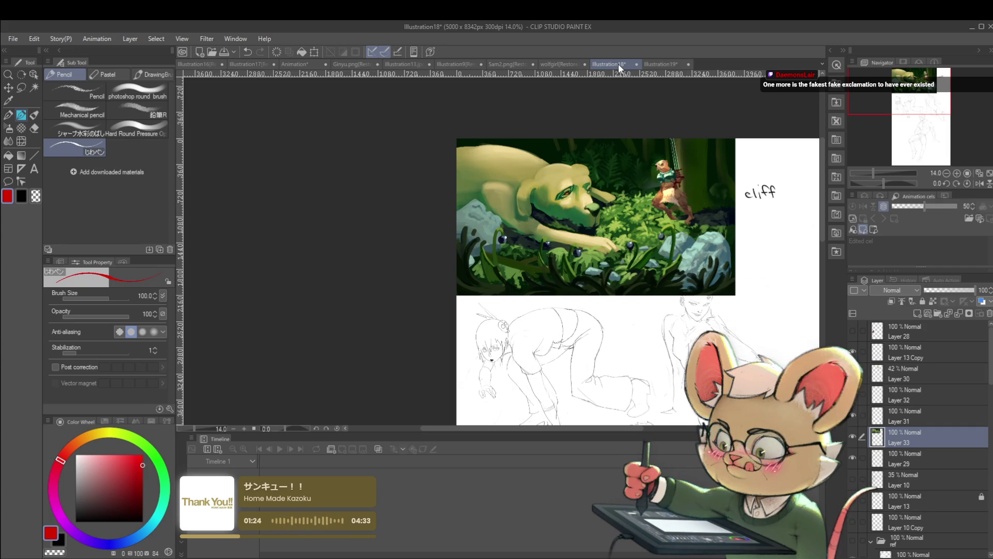
mouse_move(637, 433)
mouse_down()
mouse_move(647, 434)
mouse_move(647, 486)
mouse_move(651, 420)
mouse_move(466, 380)
mouse_up()
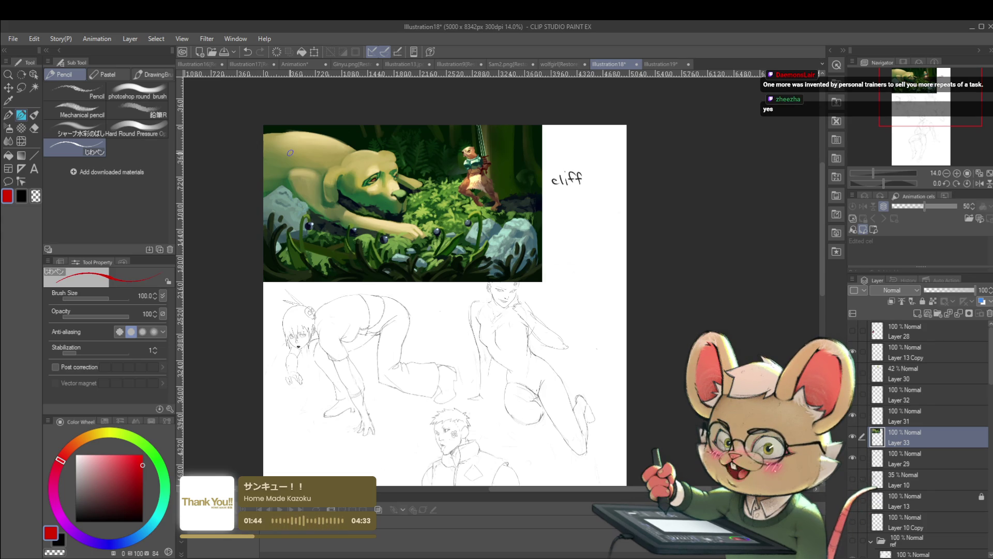
- Pick a darker red, nudge the painting down-right with Ctrl+T, and add a new layer
click(143, 473)
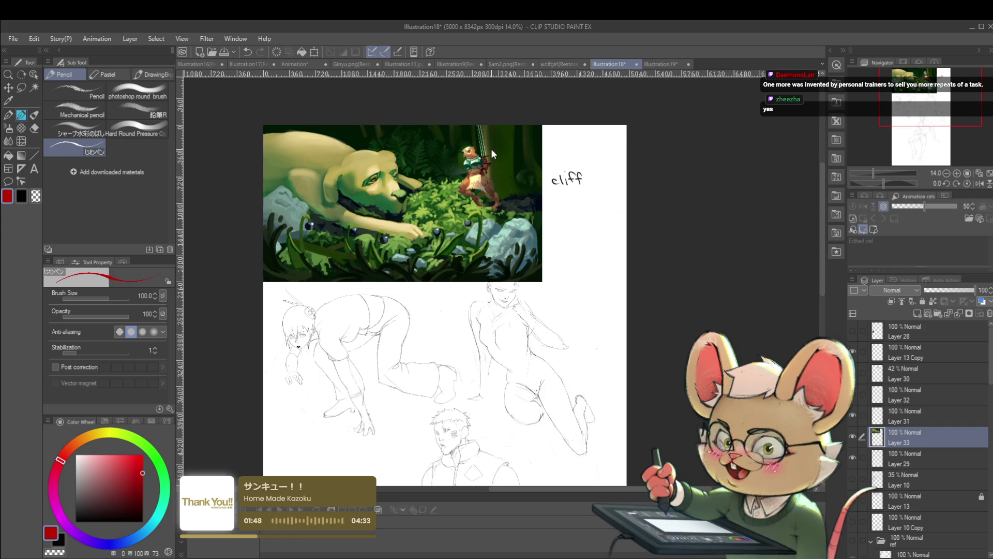
key(ctrl+t)
mouse_move(479, 214)
mouse_down()
mouse_move(502, 233)
mouse_move(492, 233)
mouse_up()
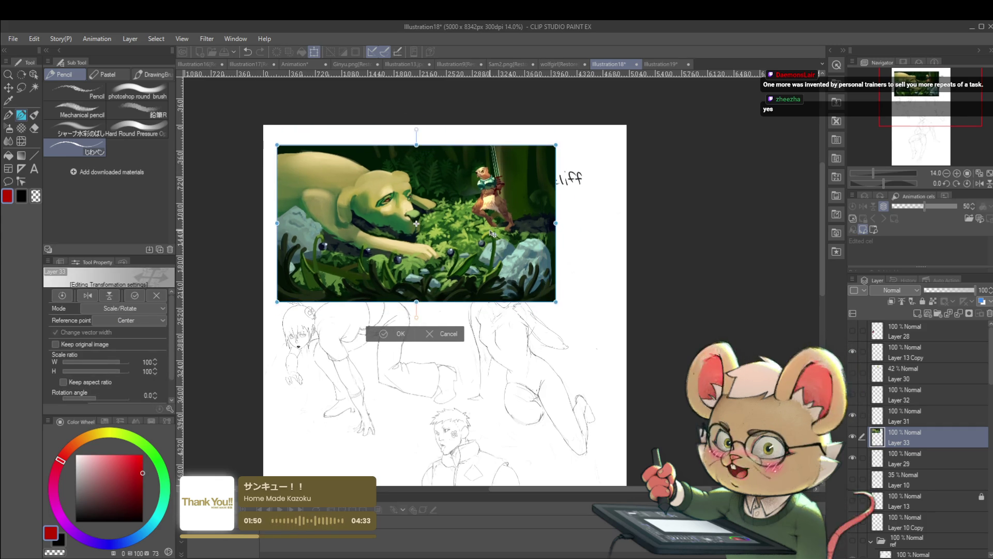
key(Return)
key(ctrl+shift+n)
- Mark red tick marks along the painting's top edge, including its corners
scroll(310, 155, up, 1)
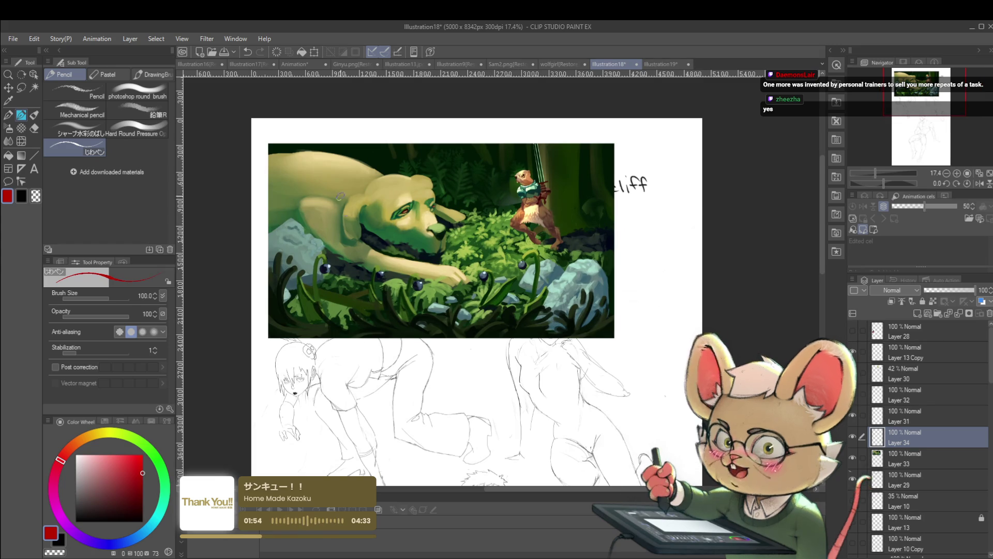
drag(268, 137, 268, 147)
drag(613, 138, 615, 147)
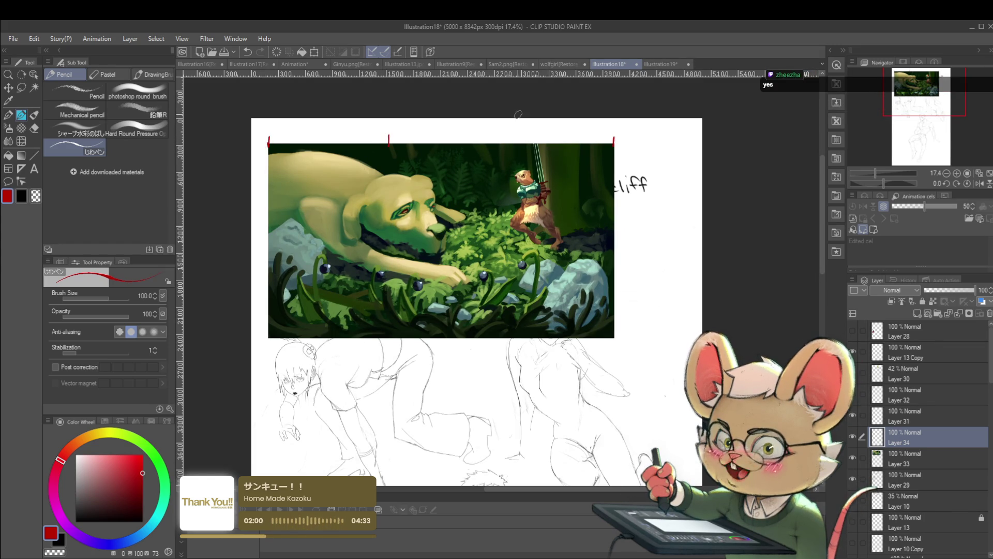
key(ctrl+z)
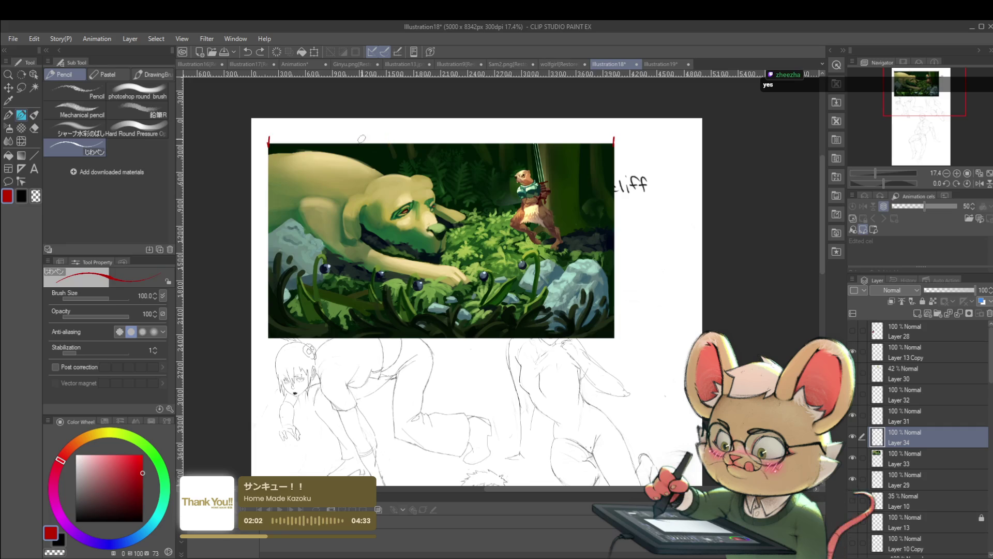
drag(376, 137, 375, 147)
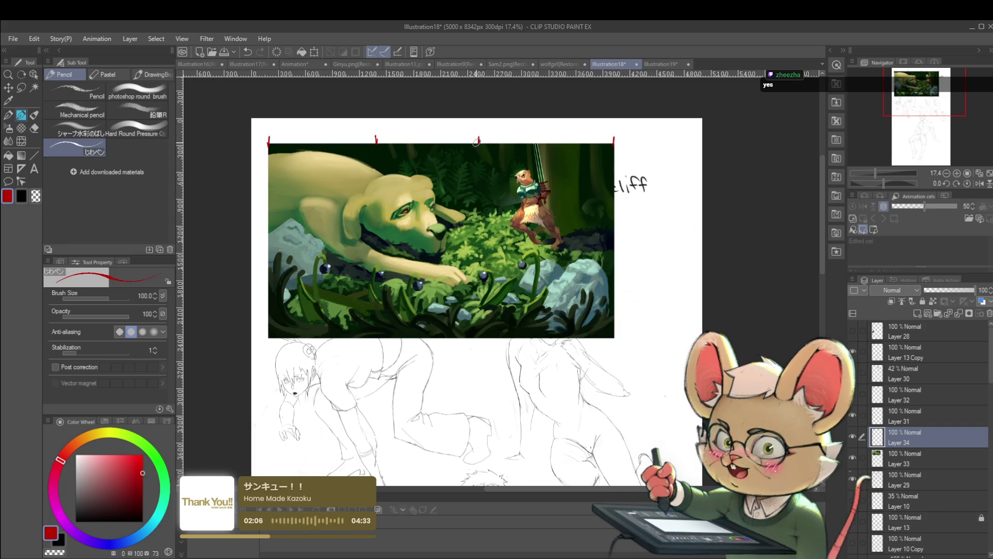
drag(477, 139, 476, 147)
- Draw a red vertical guide and a level horizontal guide across the painting
scroll(544, 81, down, 2)
scroll(544, 81, up, 2)
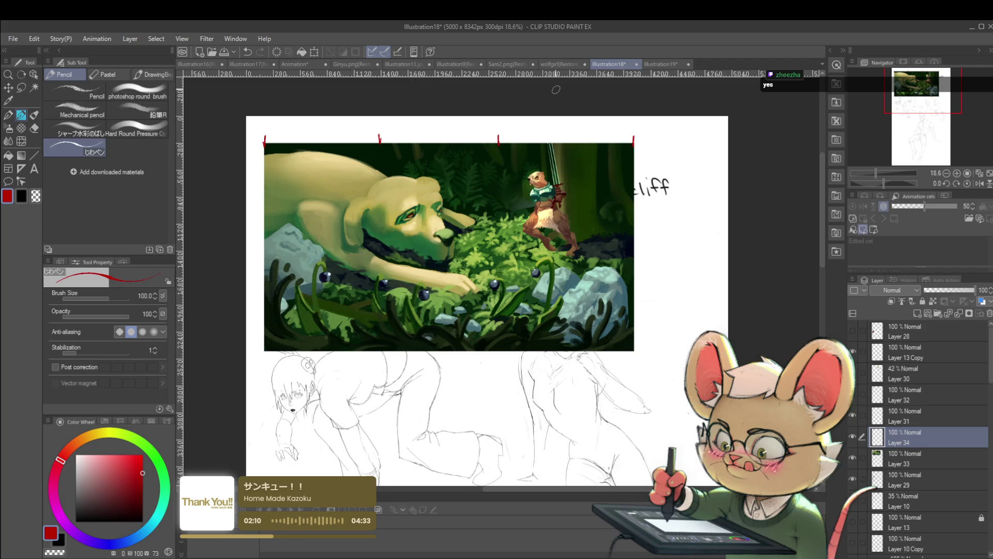
drag(380, 136, 387, 303)
key(ctrl+z)
drag(382, 142, 383, 199)
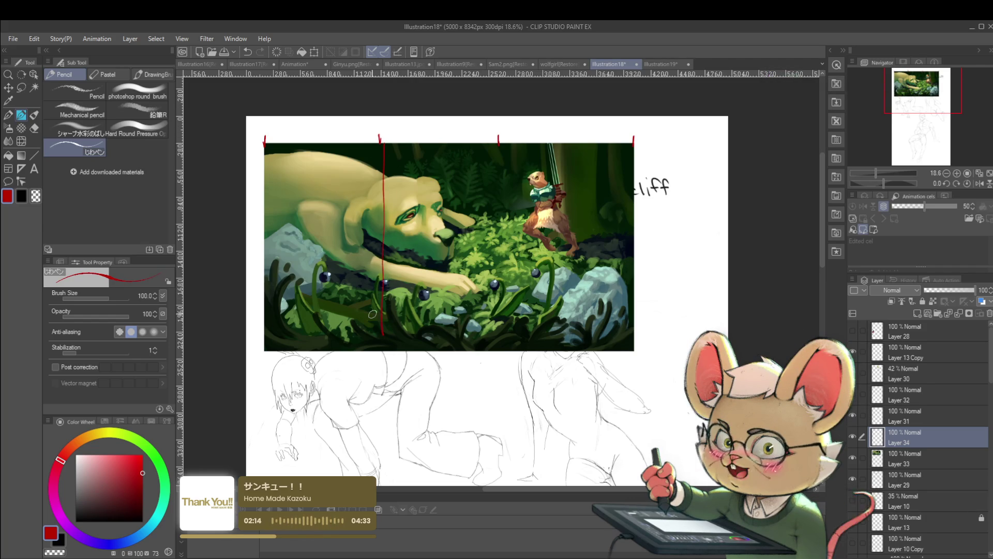
drag(249, 207, 669, 213)
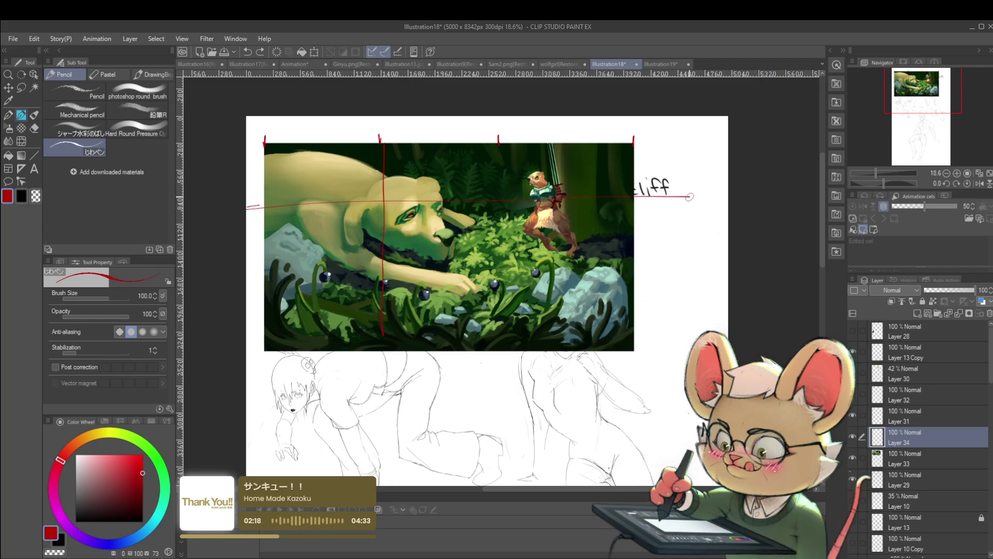
key(ctrl+z)
drag(247, 206, 685, 205)
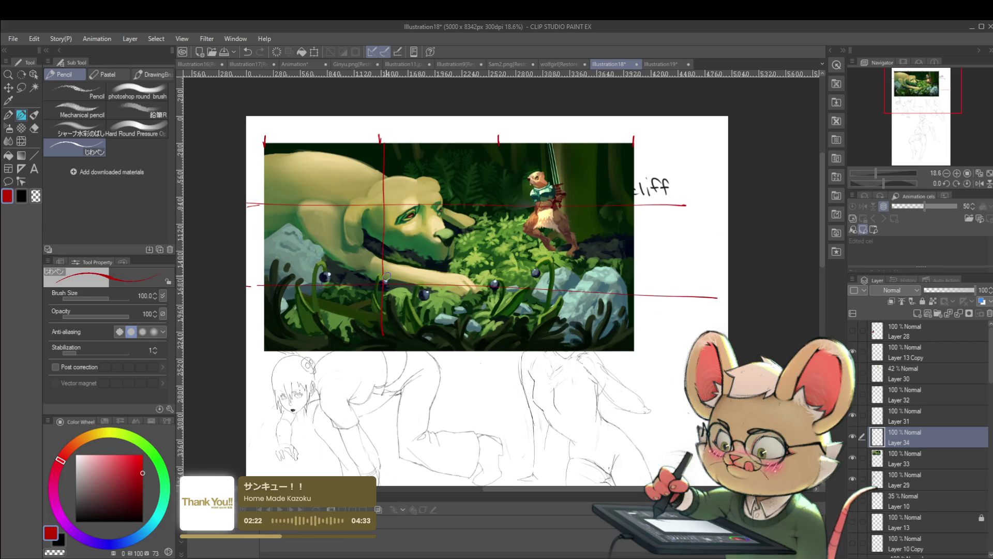
- Try a right-third vertical line, undo it, and select the painting layer below
drag(502, 136, 502, 148)
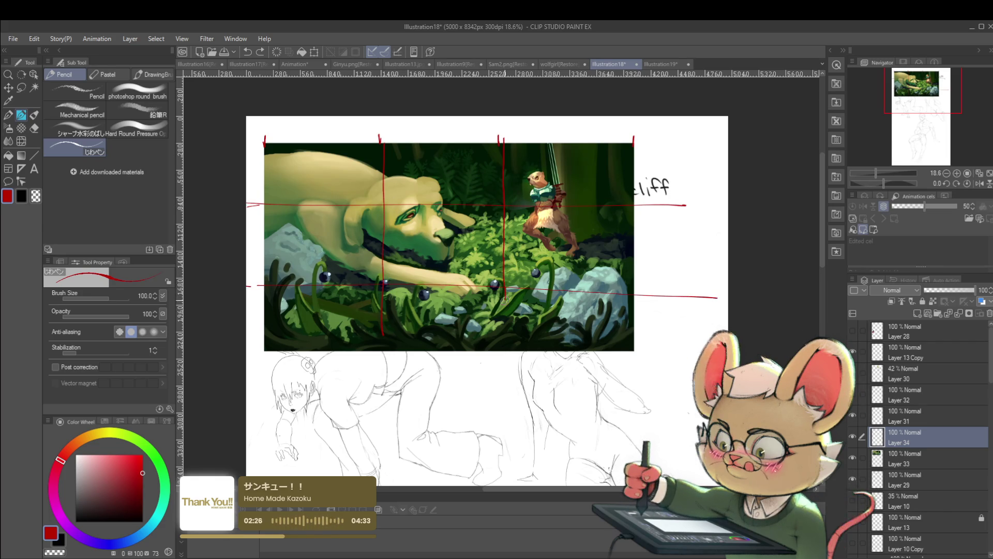
scroll(506, 311, down, 1)
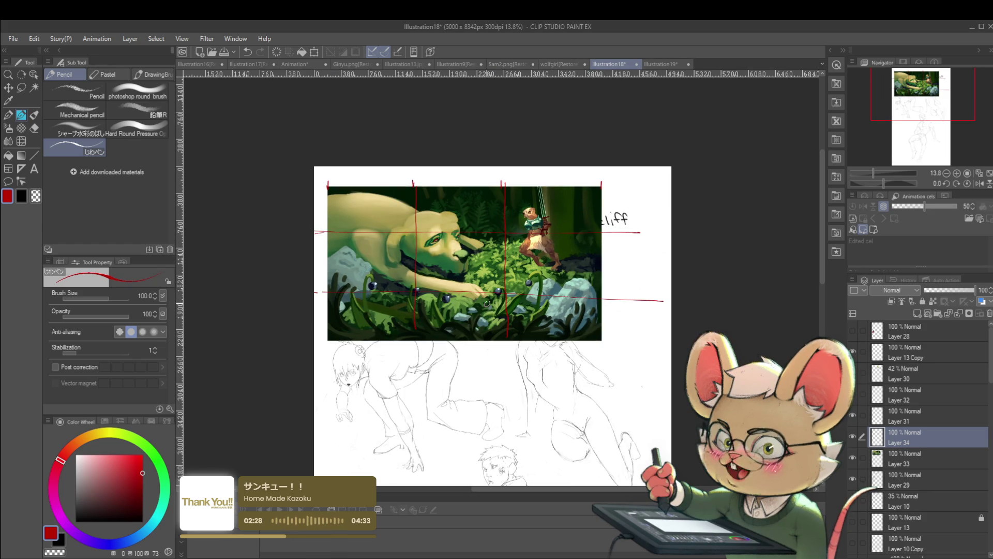
key(ctrl+z)
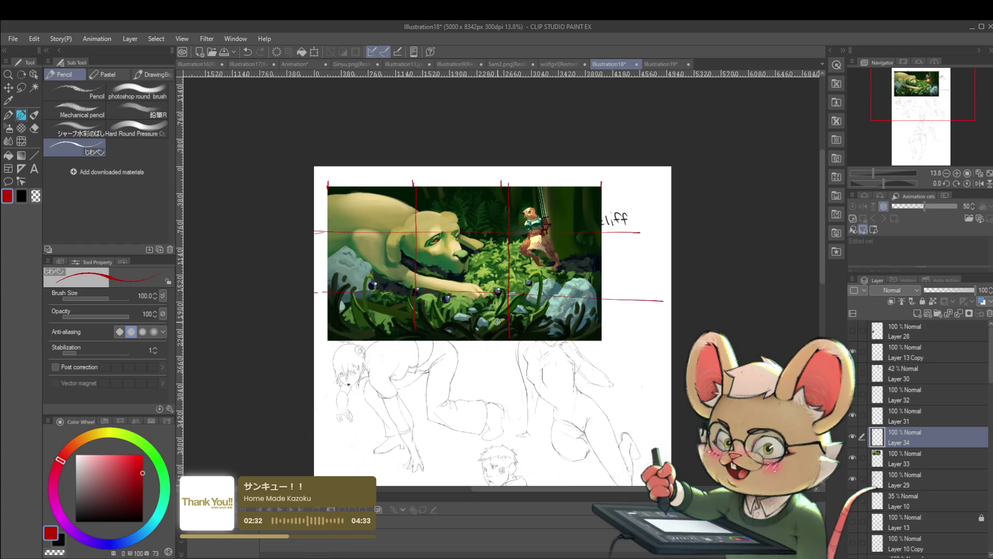
key(alt+bracketleft)
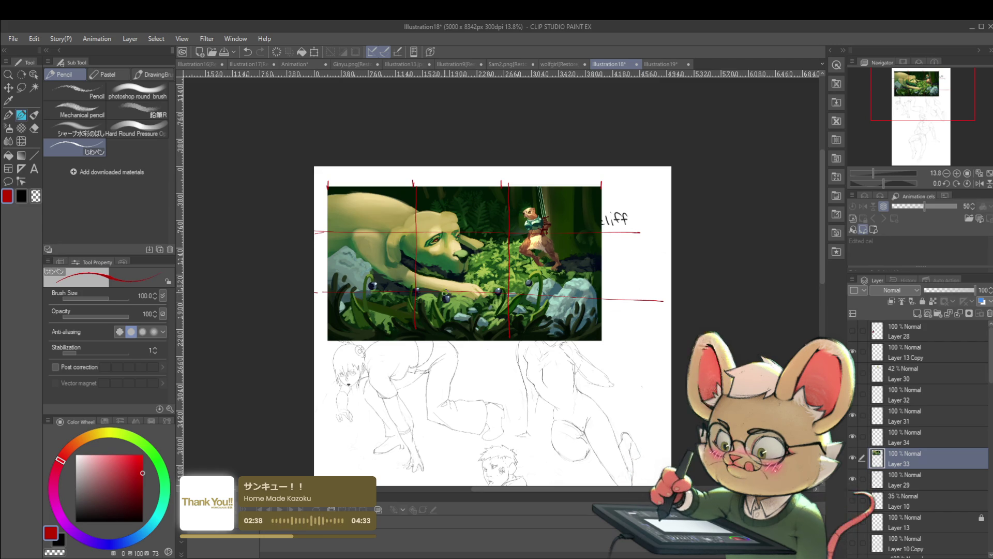
key(m)
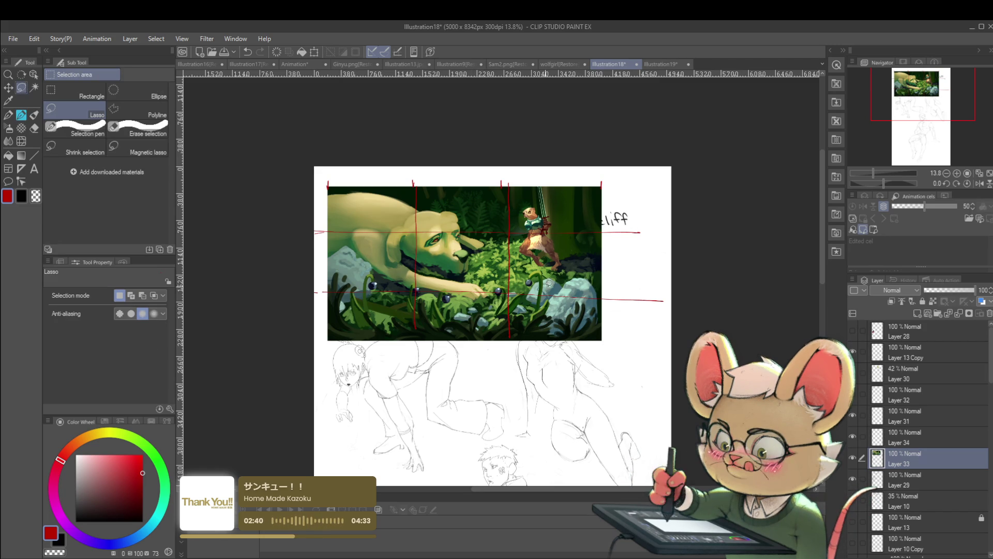
- Lasso a curved area near the figure and shift it slightly left
drag(432, 309, 393, 198)
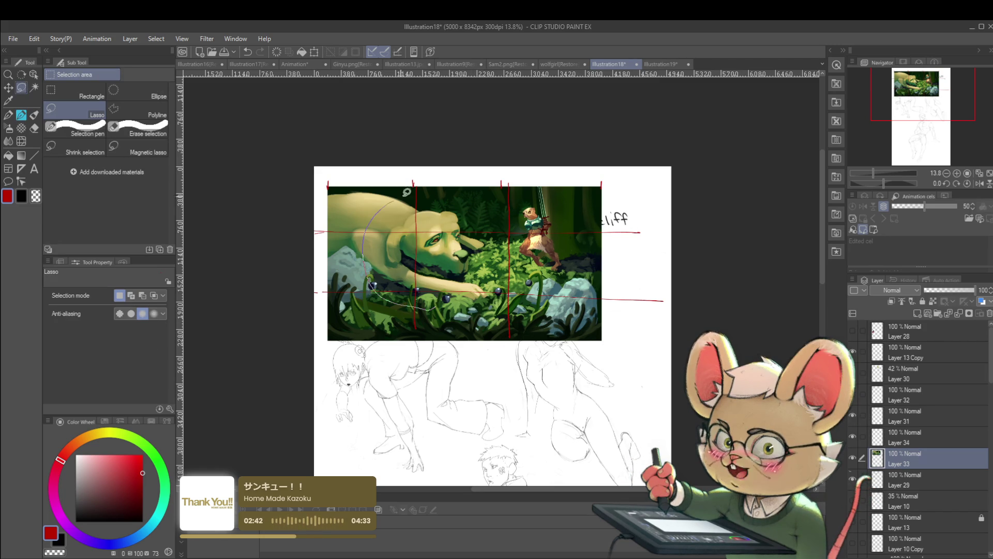
key(ctrl+t)
drag(556, 252, 538, 247)
key(Return)
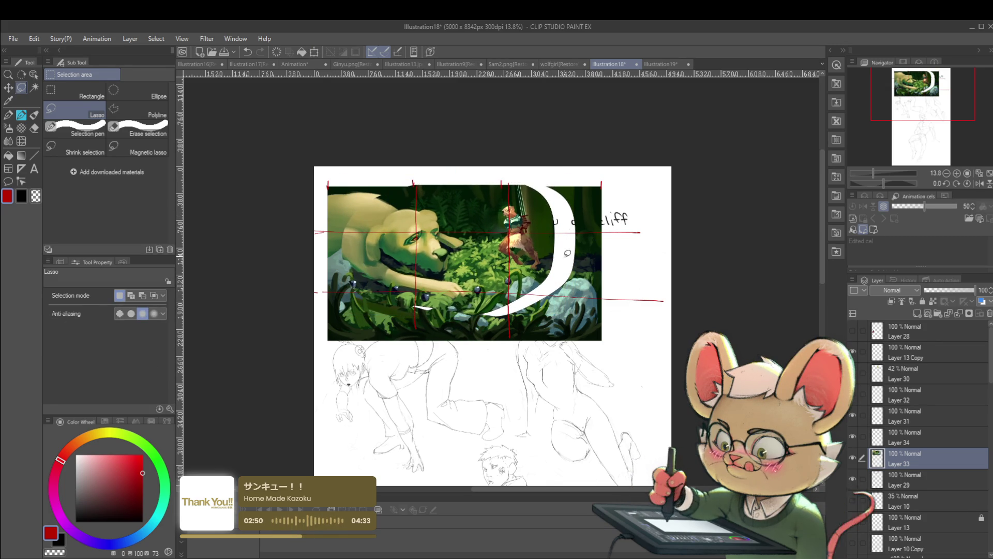
- Mirror the canvas view horizontally and sample dark green with the pencil
scroll(593, 286, down, 2)
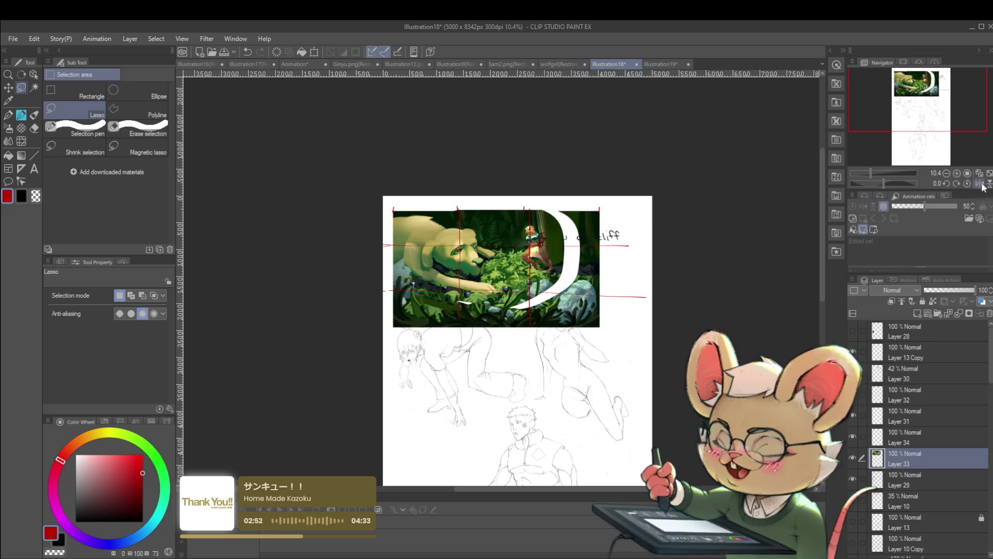
click(979, 183)
scroll(588, 255, up, 2)
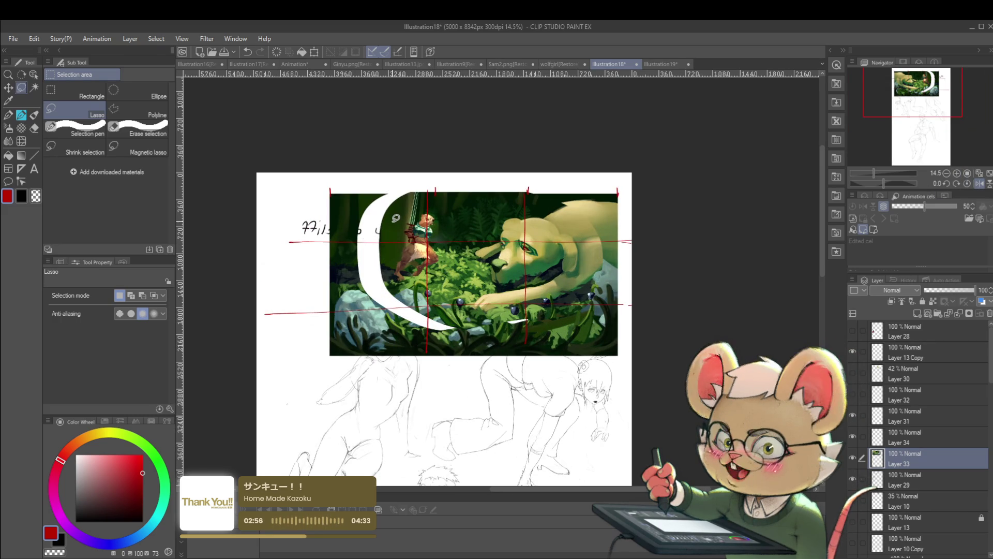
key(p)
alt+click(394, 222)
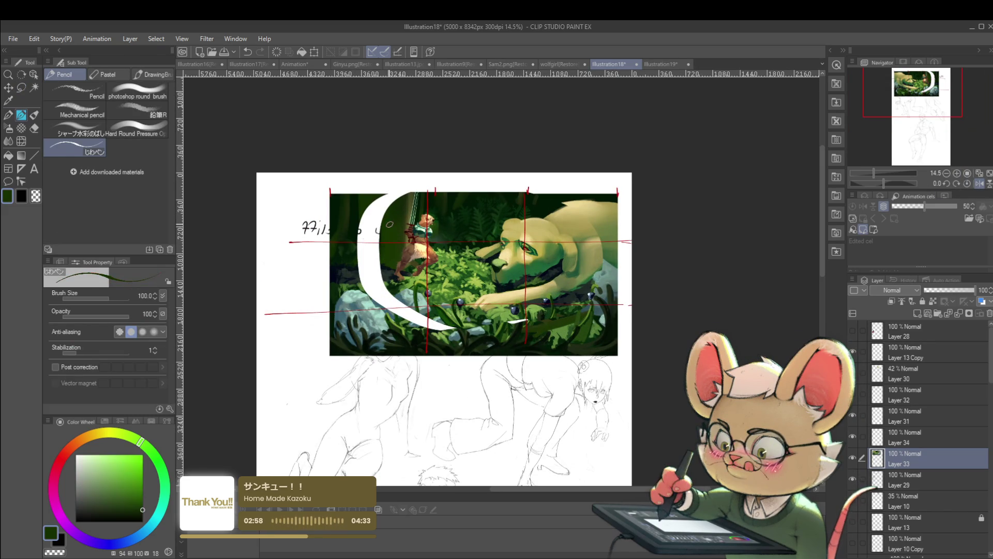
- Paint over the white crescent gap with dark green and grey-green
mouse_move(394, 207)
mouse_down()
mouse_move(366, 248)
mouse_move(373, 211)
mouse_up()
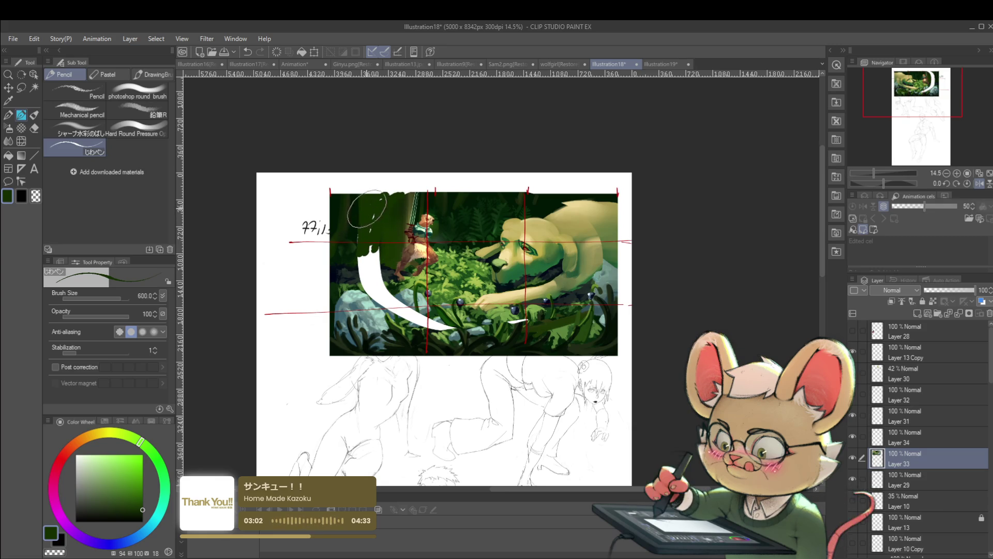
mouse_move(364, 228)
mouse_down()
mouse_move(362, 274)
mouse_move(378, 247)
mouse_up()
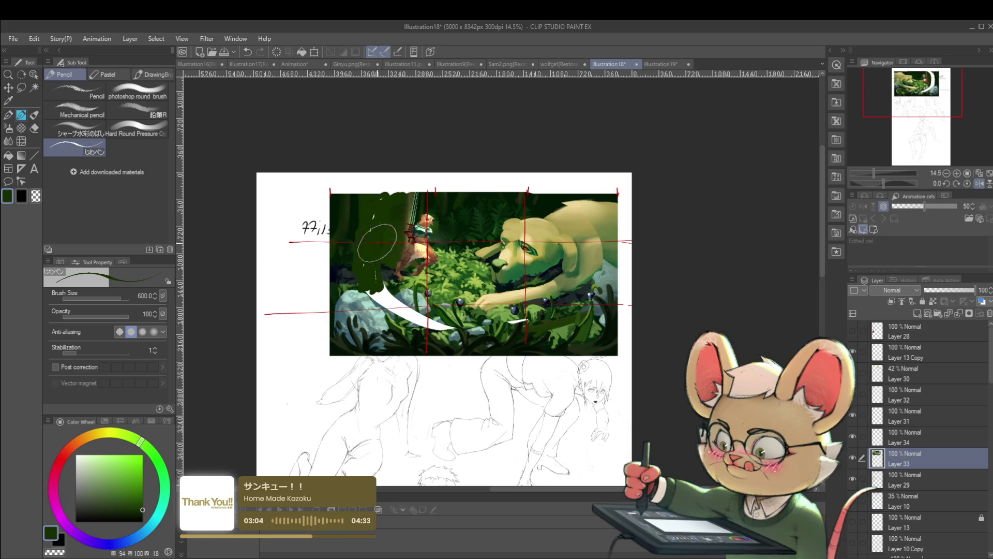
alt+click(383, 305)
drag(393, 302, 403, 296)
scroll(403, 289, down, 2)
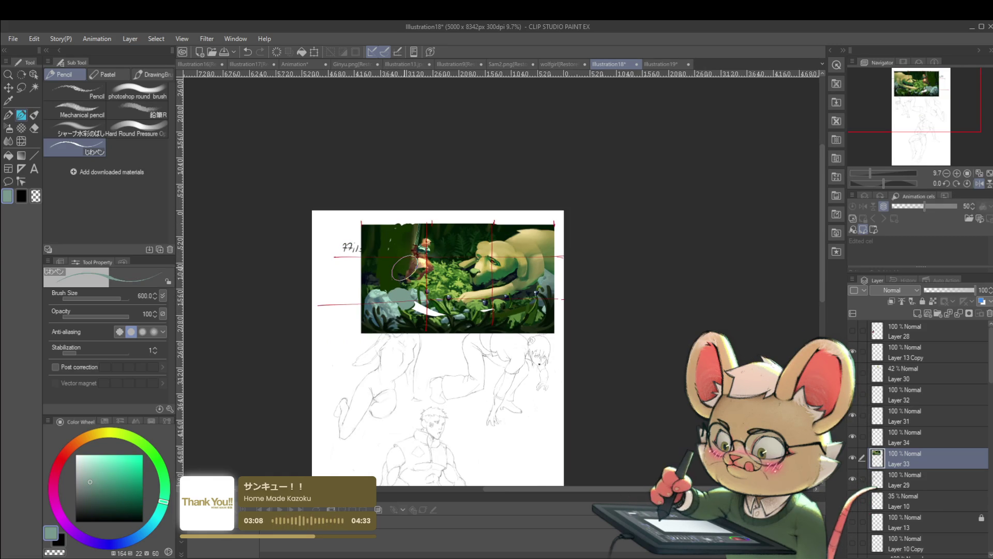
scroll(404, 267, up, 4)
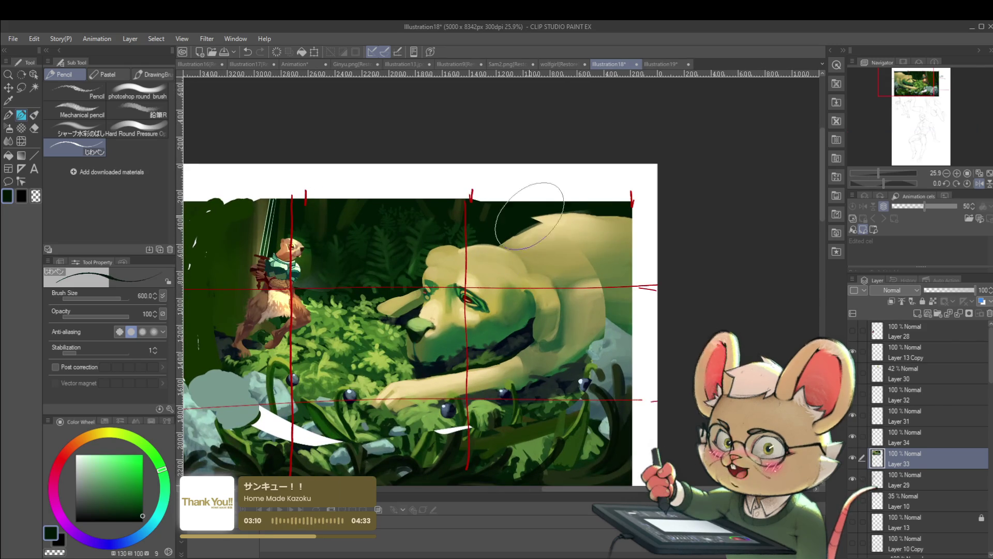
alt+click(586, 205)
- Flip the canvas view back to normal and briefly hide then show the red guides
scroll(587, 206, down, 3)
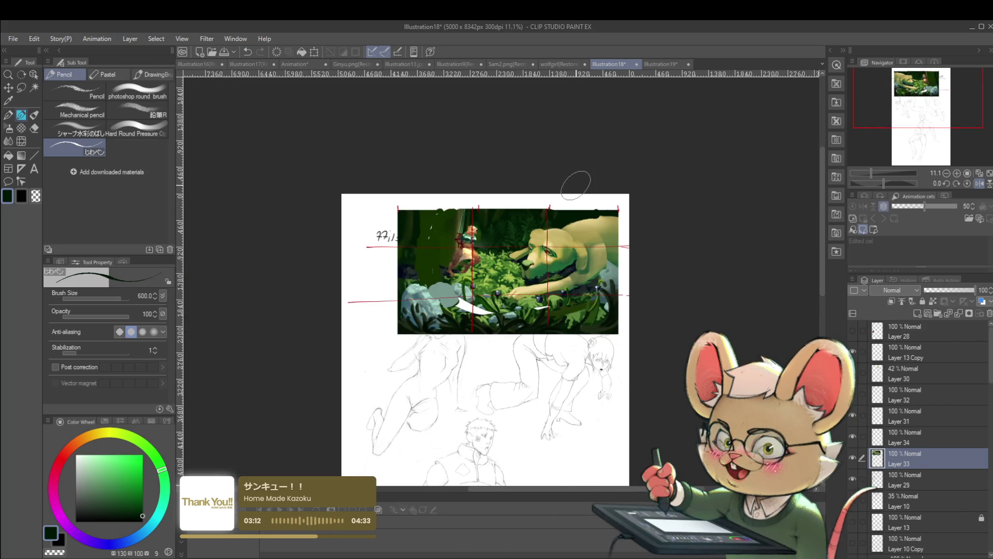
click(980, 183)
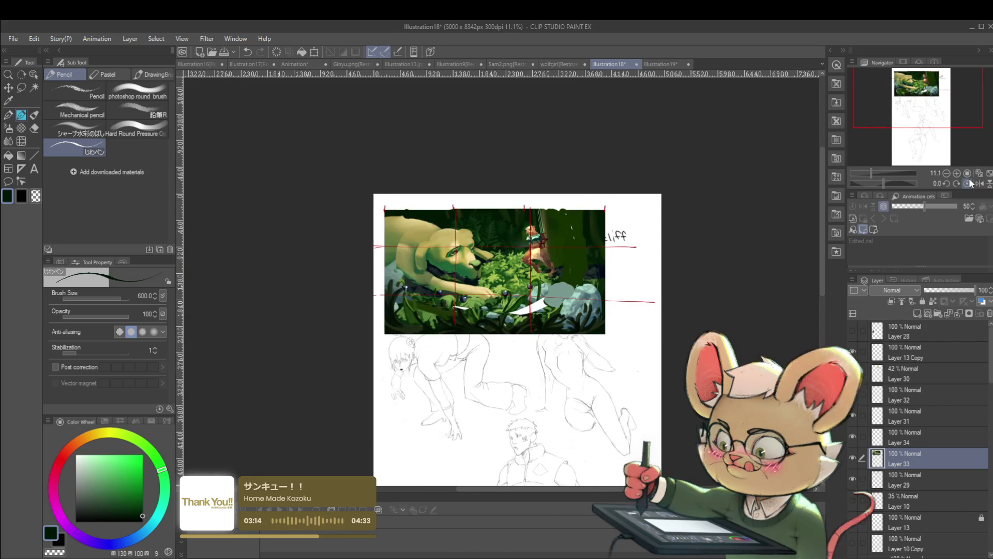
click(852, 436)
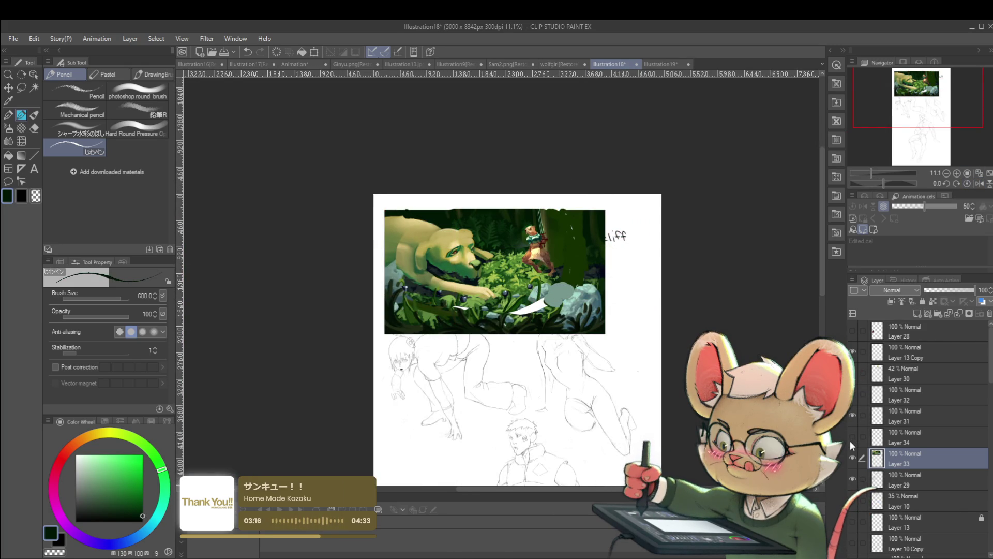
click(853, 436)
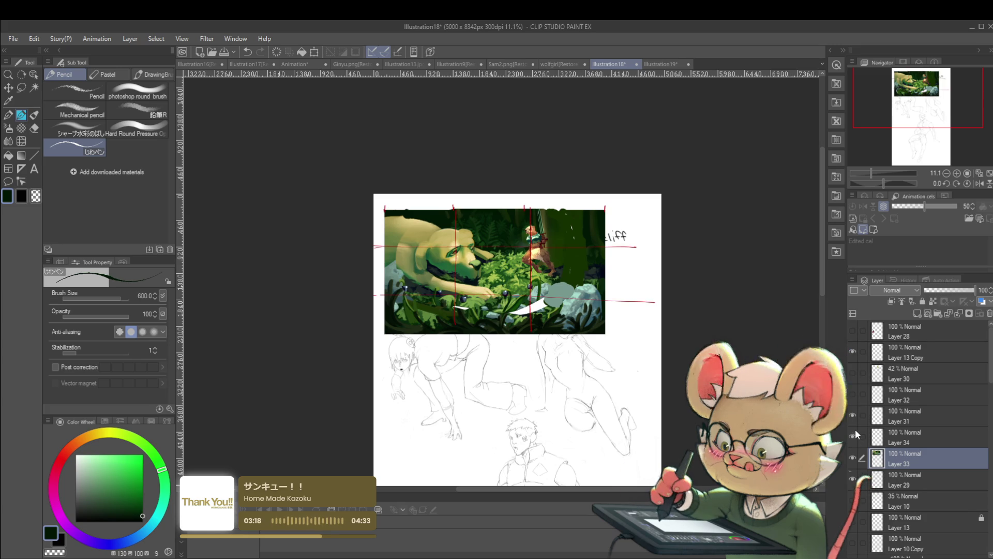
scroll(548, 277, up, 1)
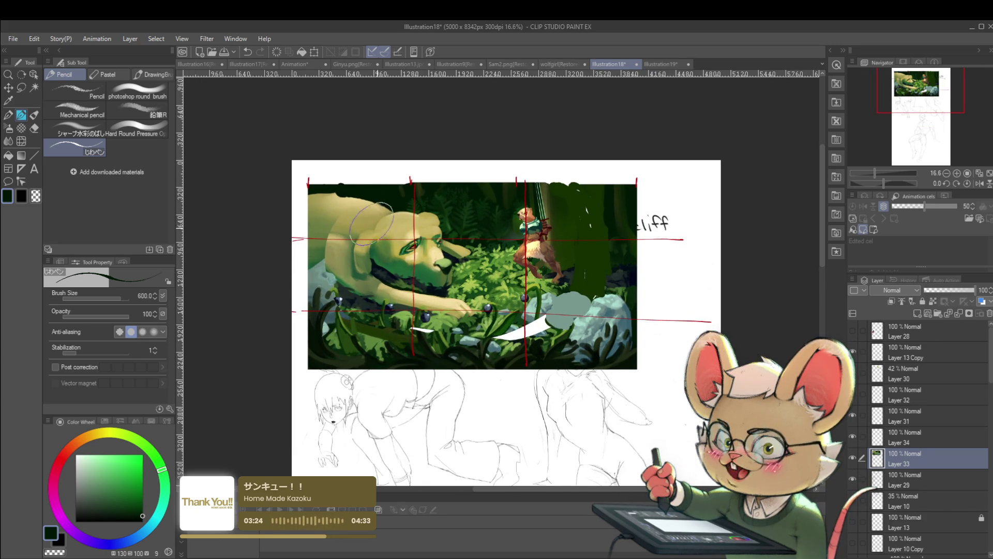
- Try dark strokes around and across the lower painting, undoing each one
mouse_move(333, 290)
mouse_down()
mouse_move(461, 157)
mouse_move(341, 243)
mouse_up()
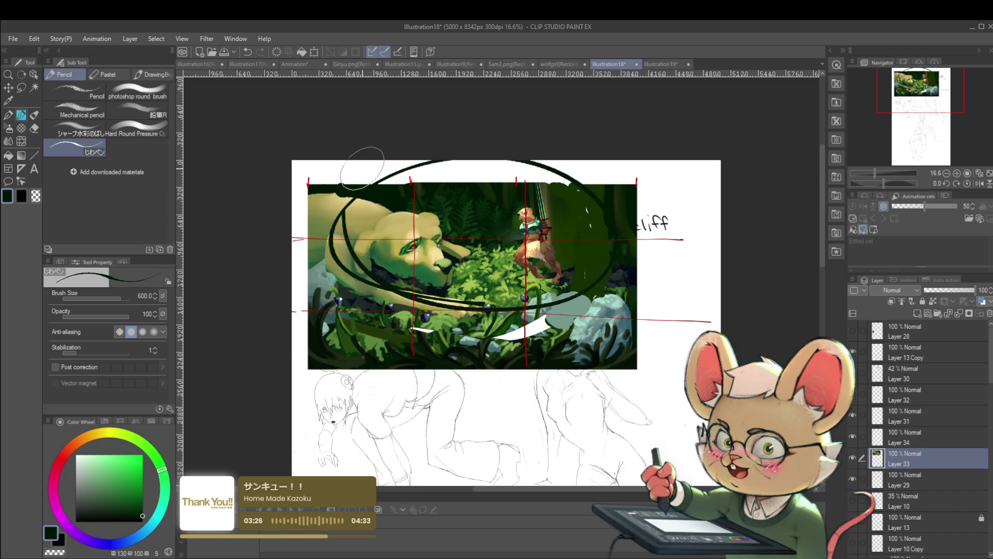
key(ctrl+z)
key(ctrl+y)
key(ctrl+z)
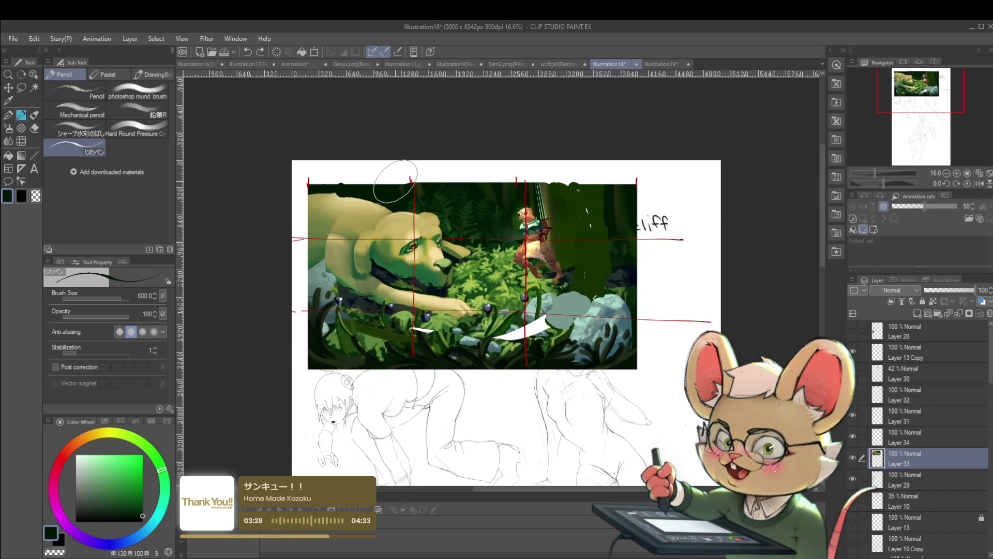
drag(633, 327, 396, 327)
key(ctrl+z)
drag(326, 334, 633, 332)
key(ctrl+z)
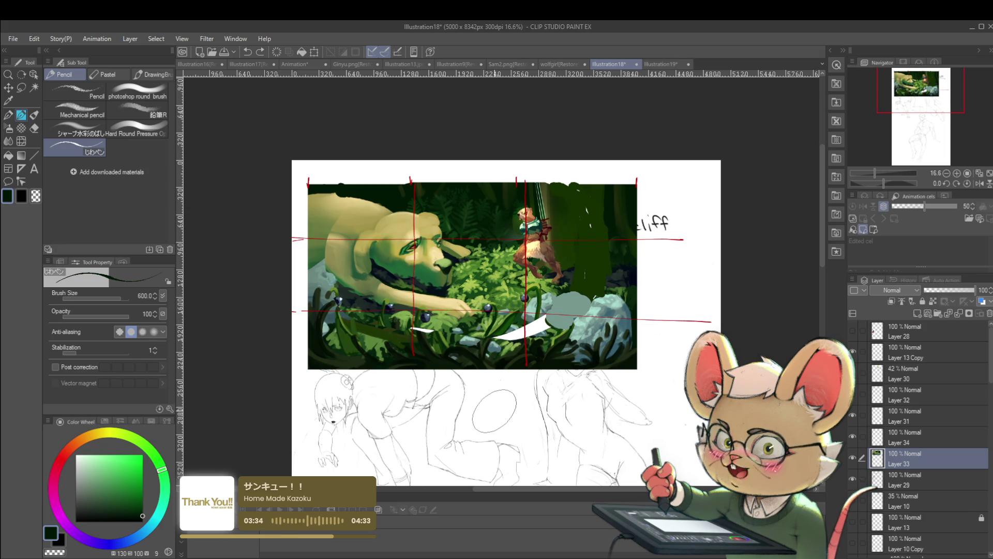
- Add a new empty layer above the painting and set white as the drawing colour
key(ctrl+shift+n)
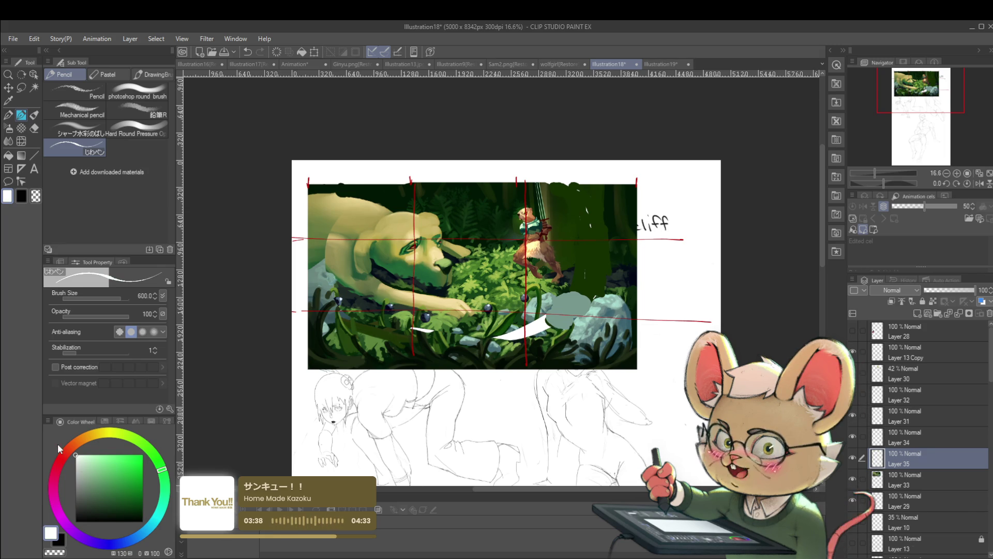
click(76, 456)
key(g)
key(g)
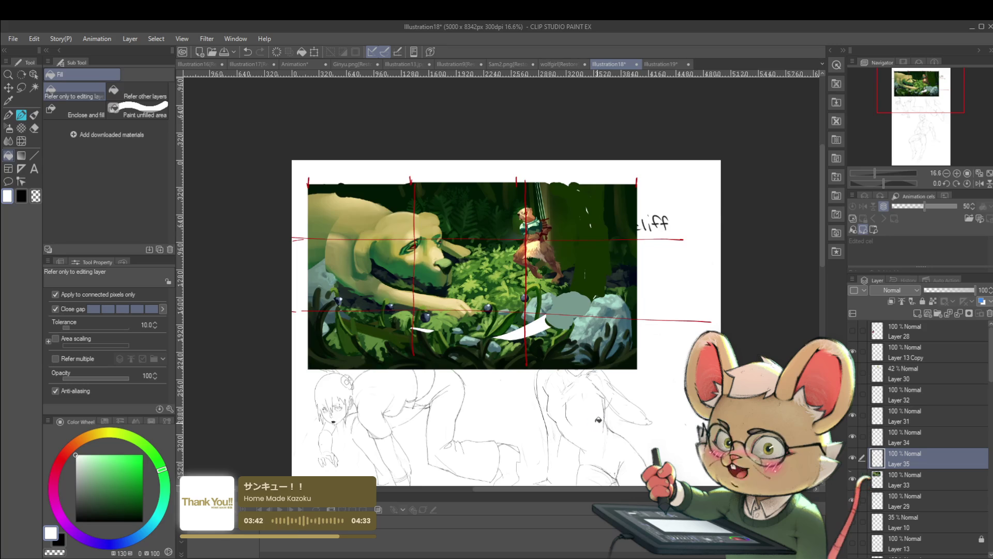
- Fill Layer 35 with white and set it to Hue to view the painting in greyscale
click(598, 420)
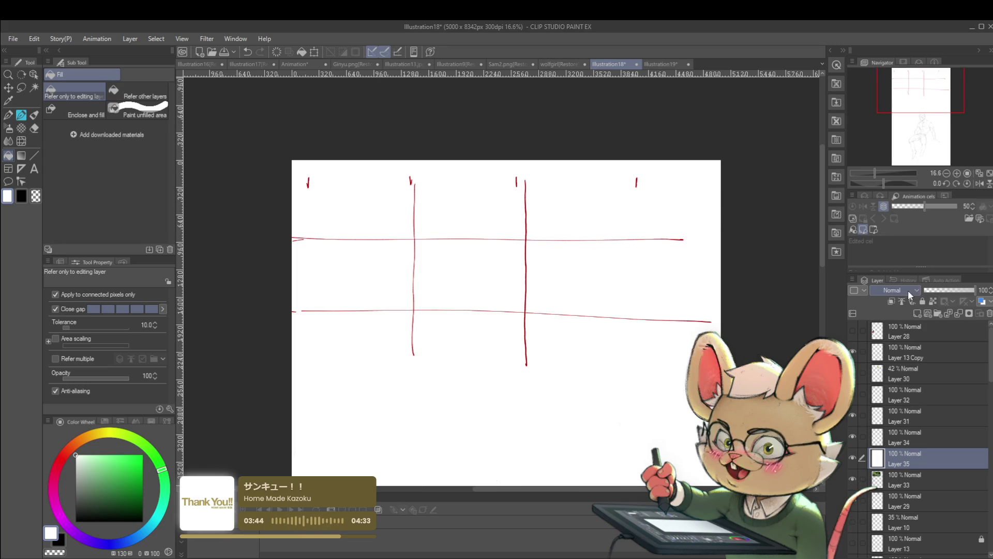
key(h)
key(u)
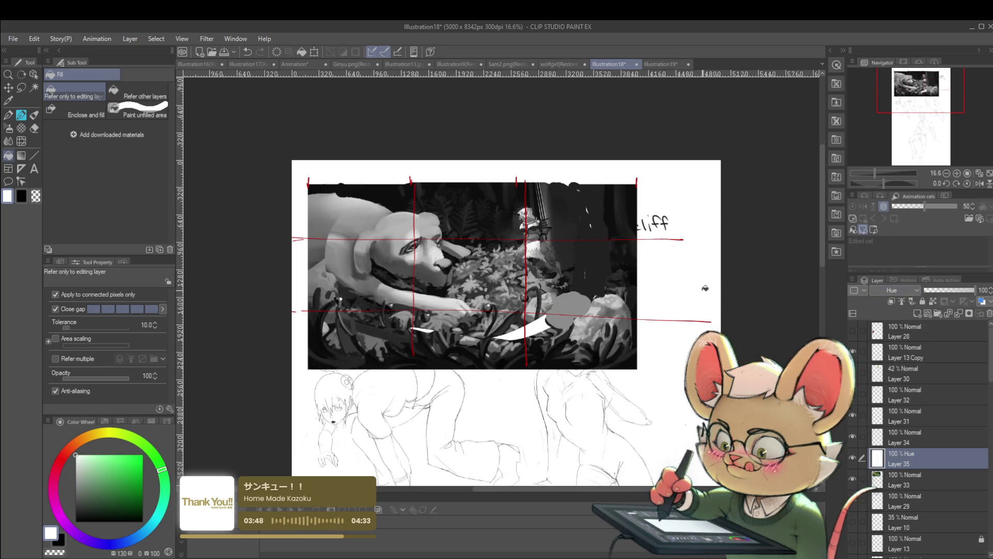
- Hide the red grid layer 34 and add a new empty layer
key(p)
click(852, 458)
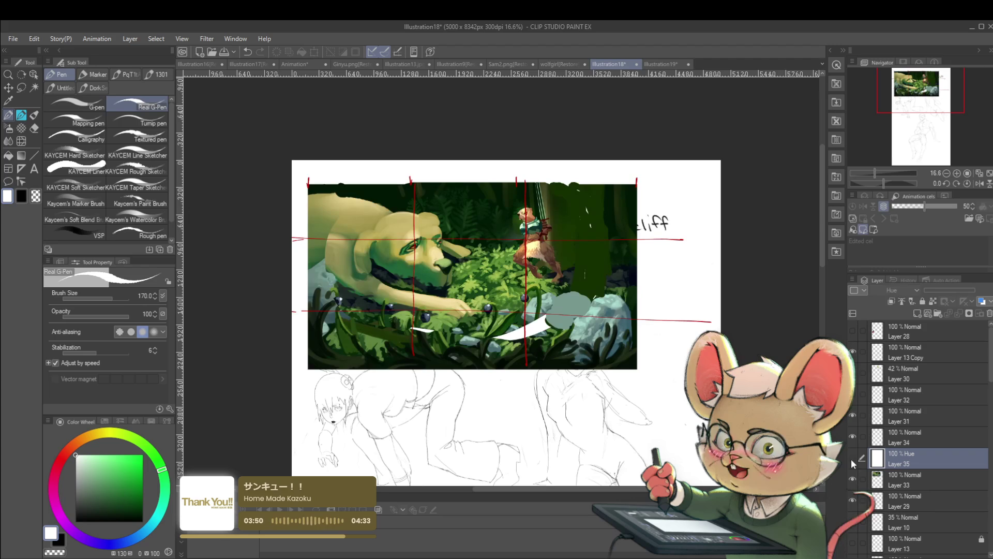
drag(853, 455, 855, 442)
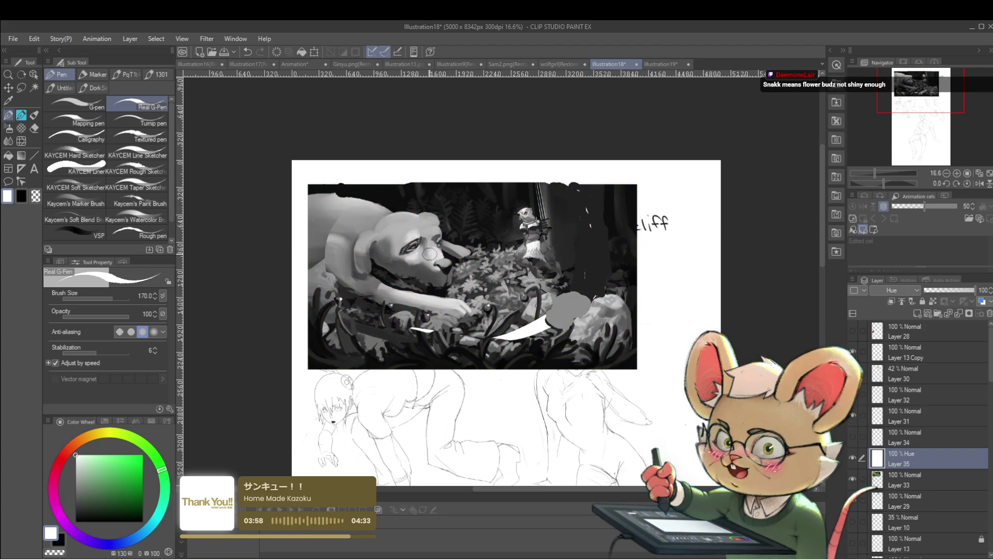
key(ctrl+shift+n)
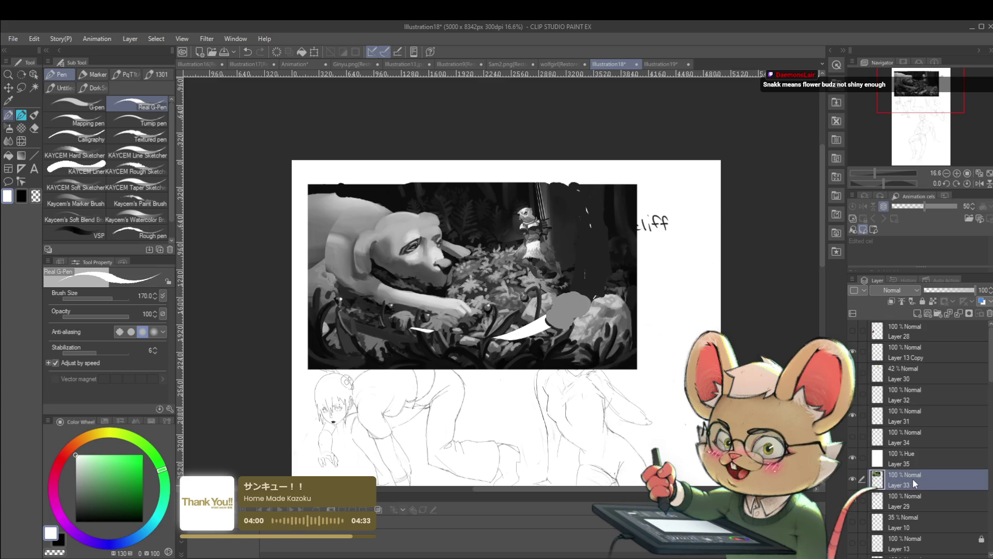
- Hide the Hue layer, pick an enlarged soft round brush, and select the painting's area
click(853, 457)
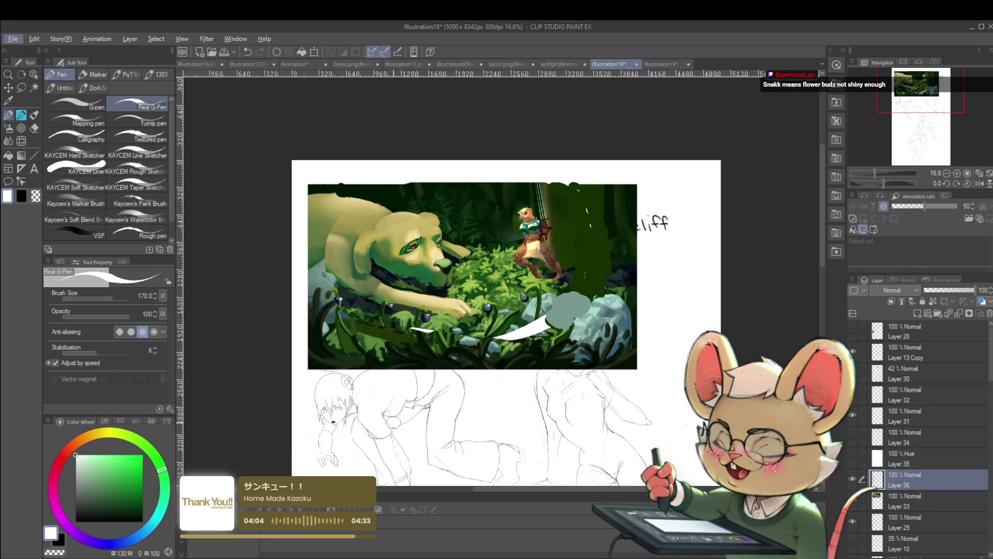
key(alt+Tab)
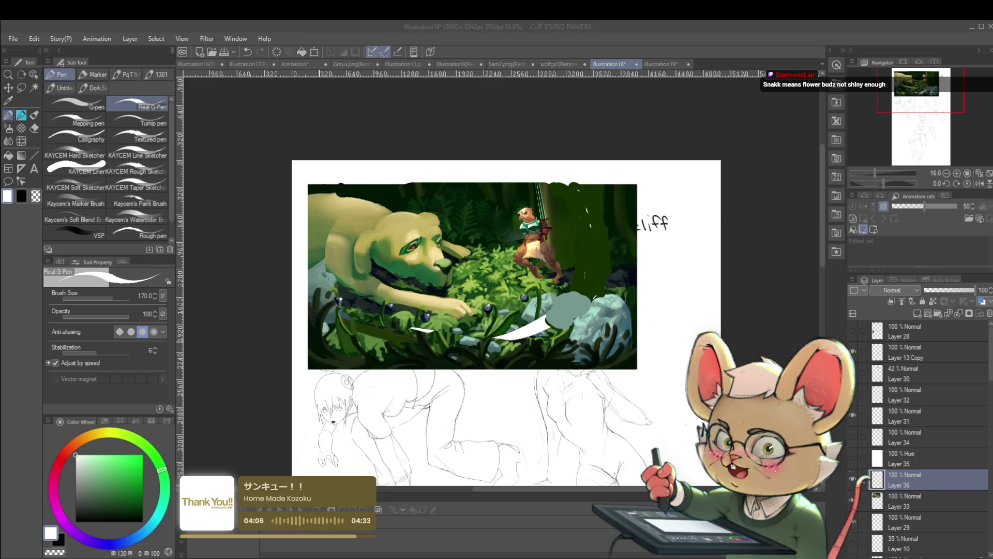
key(alt+Tab)
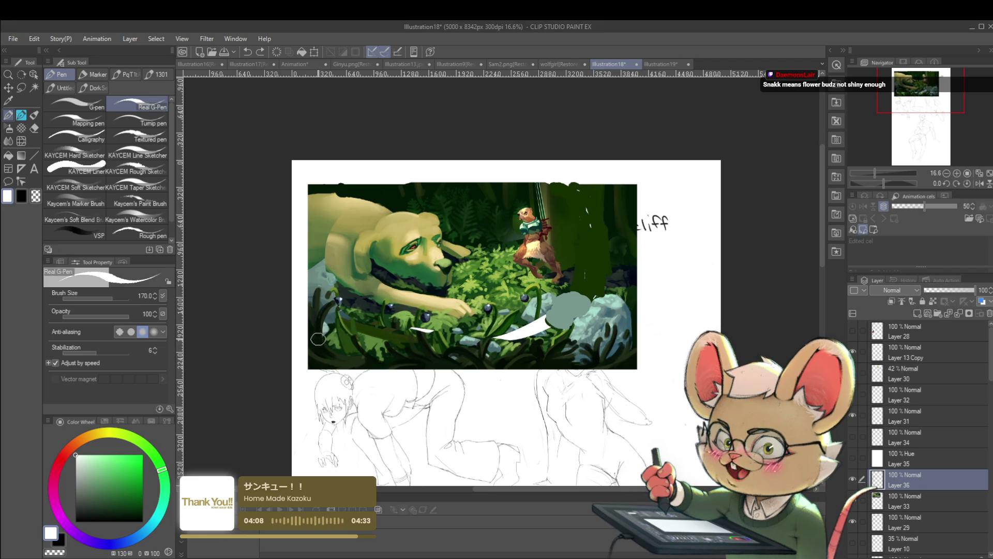
key(p)
key(b)
ctrl+click(874, 502)
key(bracketright)
key(bracketright)
key(bracketright)
key(bracketright)
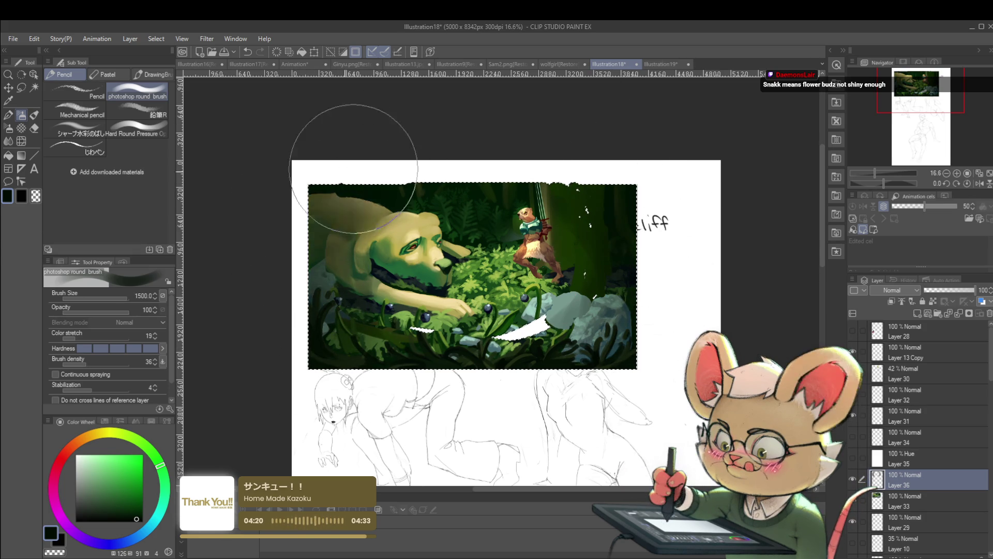
- Airbrush dark shadows on Layer 36 within the painted rectangle, then clear the selection
scroll(383, 179, down, 2)
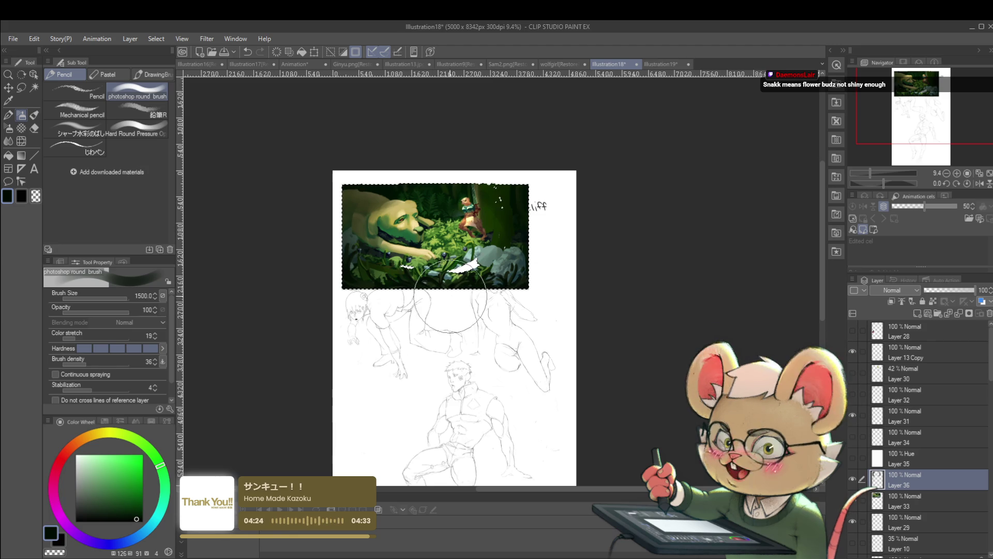
scroll(538, 258, up, 2)
key(ctrl+d)
scroll(569, 223, up, 1)
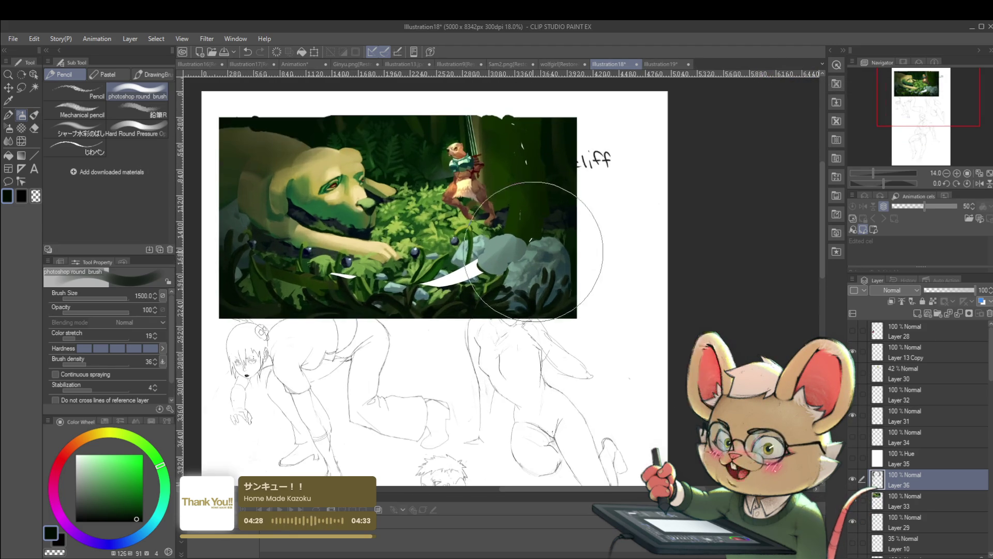
- Toggle Layer 36's shading on and off to compare, then reselect the painted area
click(853, 479)
click(852, 478)
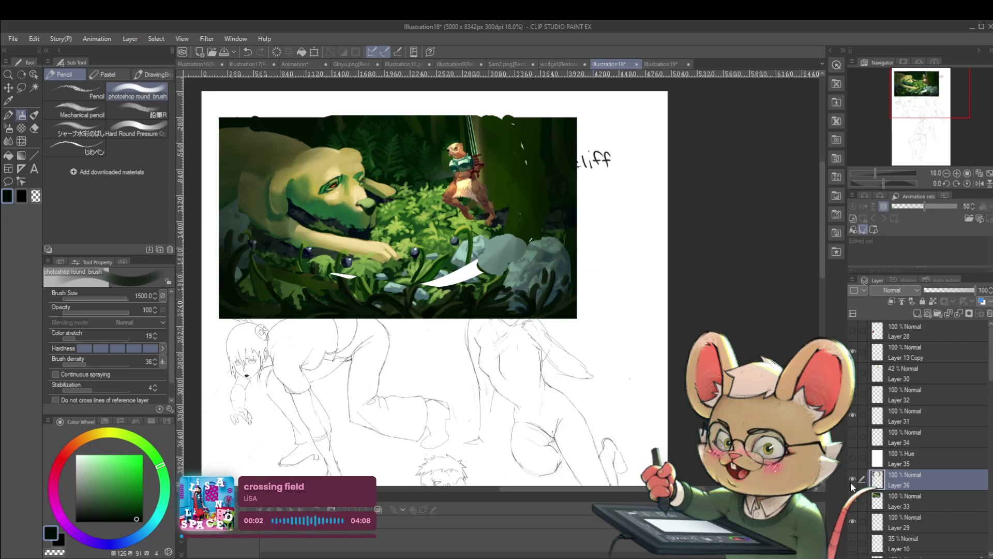
click(852, 478)
click(851, 481)
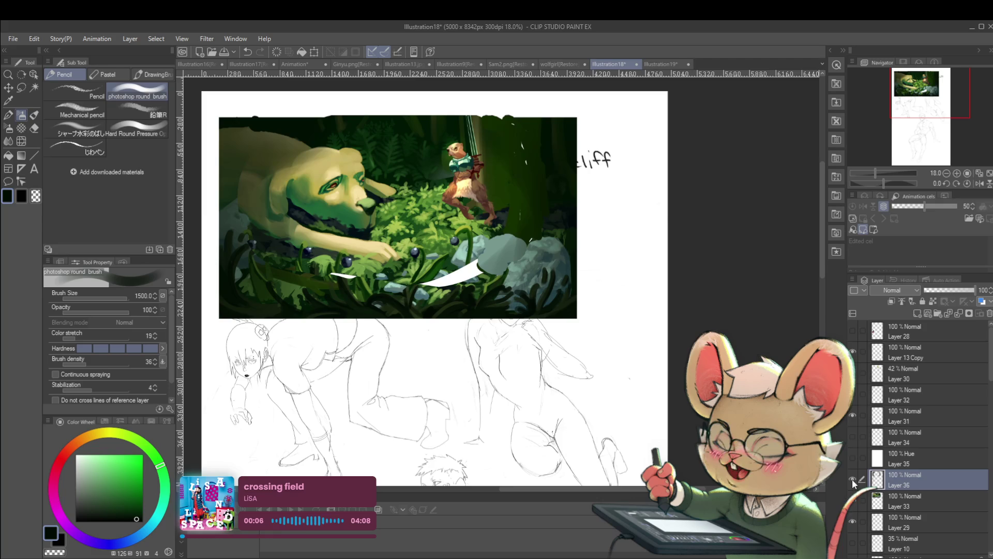
click(853, 479)
click(852, 481)
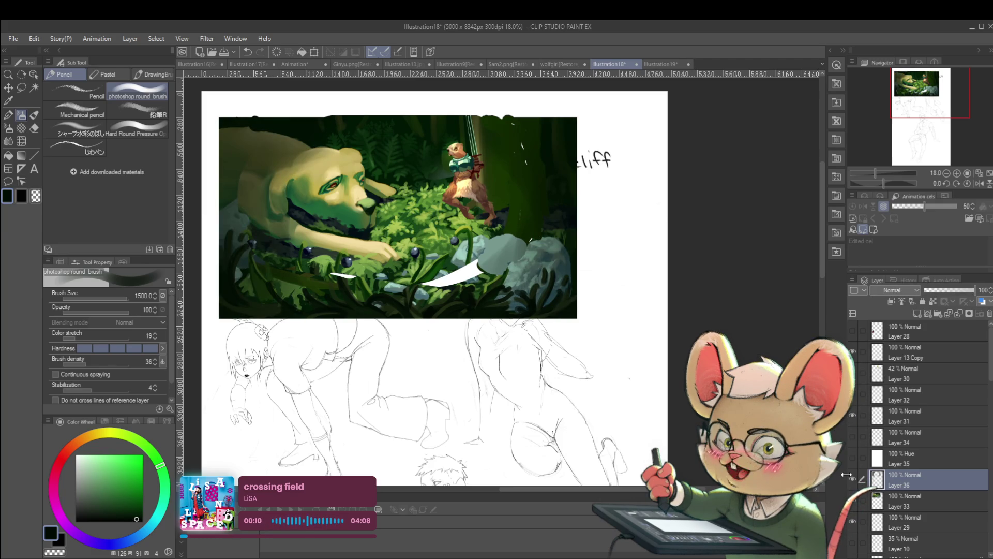
ctrl+click(877, 501)
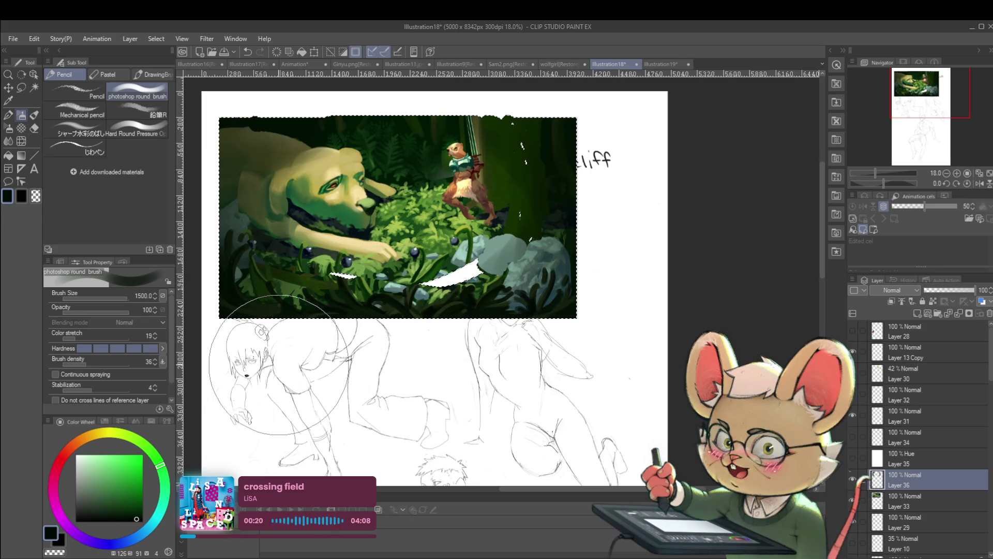
drag(279, 365, 302, 379)
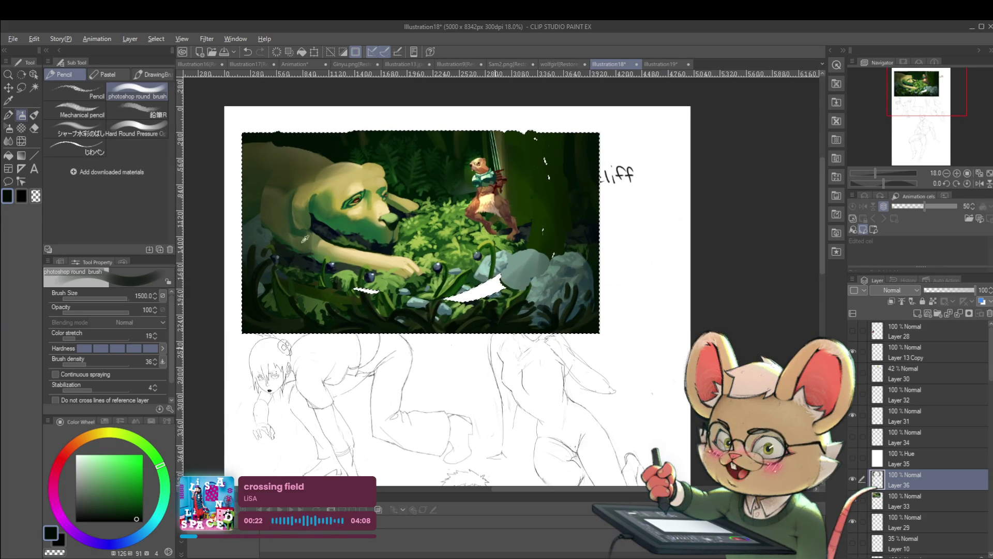
alt+click(288, 217)
key(bracketleft)
key(bracketleft)
key(bracketleft)
key(bracketleft)
key(bracketleft)
key(bracketleft)
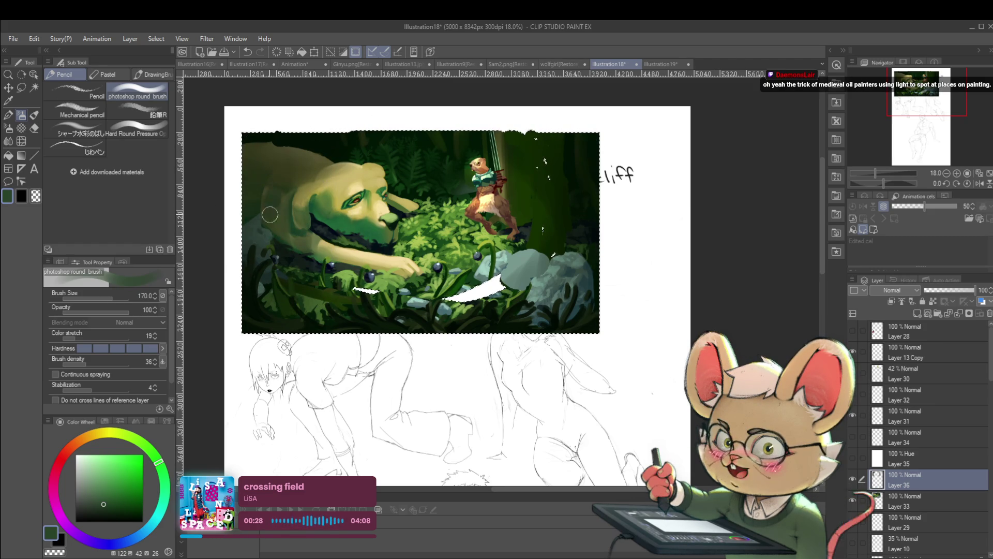
key(ctrl+z)
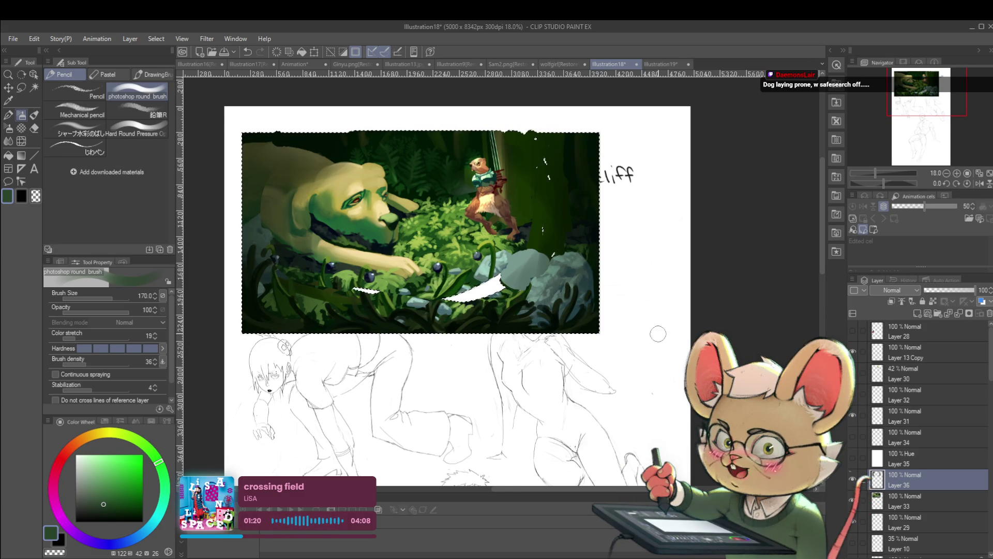
scroll(628, 349, down, 1)
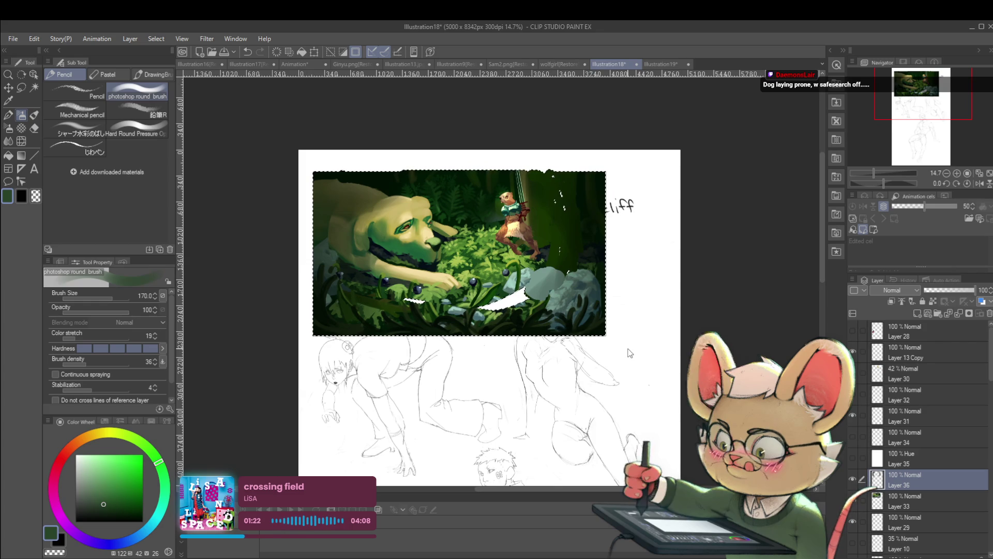
- Paste the copied dog photo and mirror it horizontally
key(ctrl+v)
key(ctrl+t)
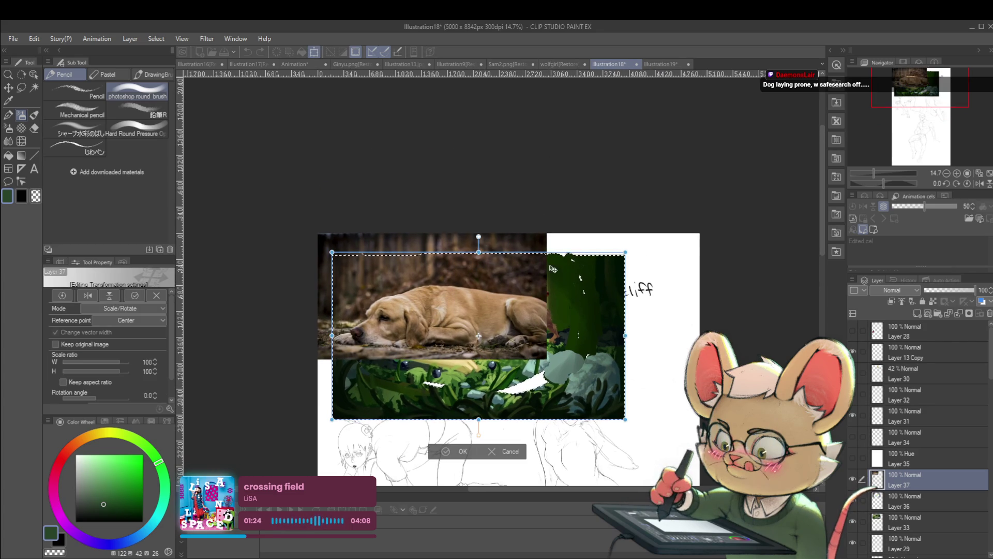
key(Return)
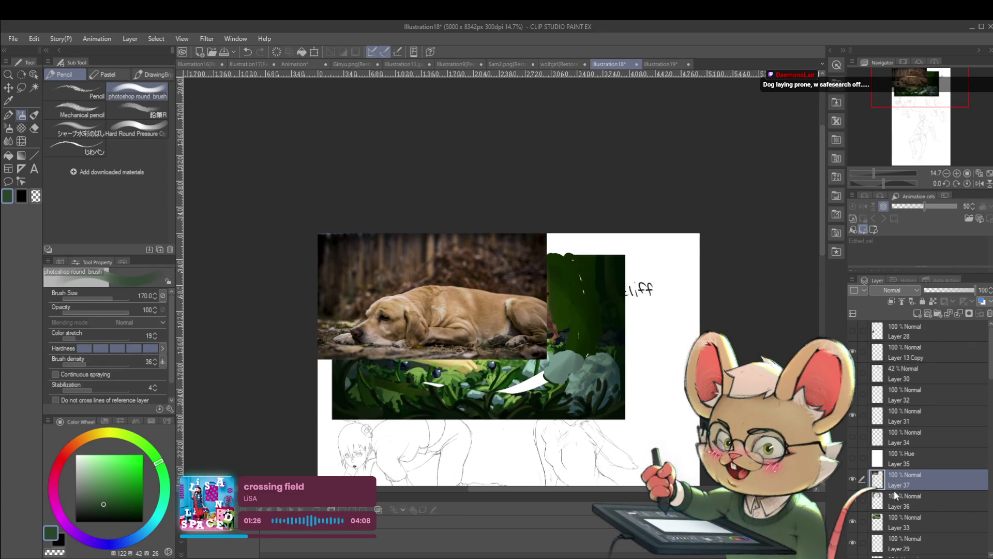
key(ctrl+t)
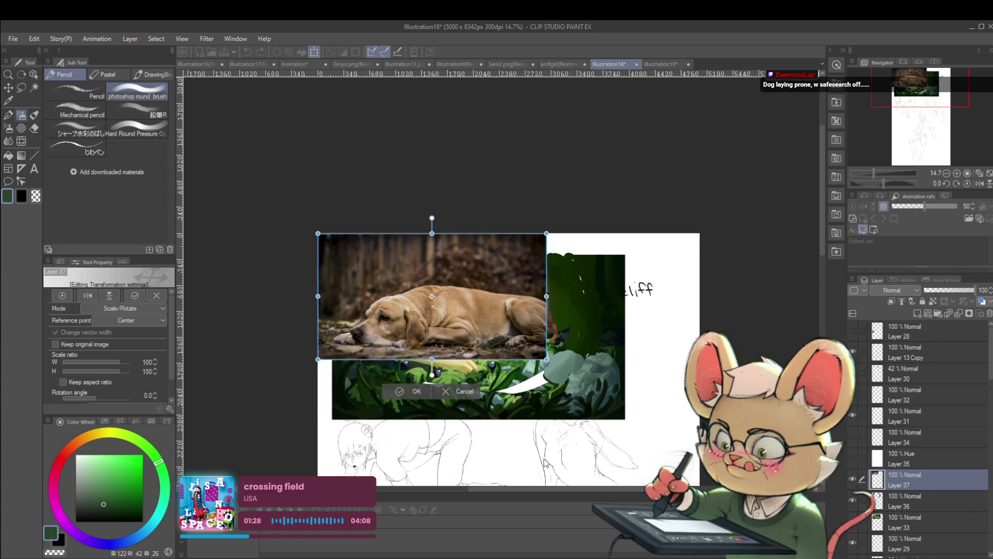
click(87, 296)
- Place the flipped dog photo just below the forest painting and confirm its position
drag(432, 300, 432, 432)
drag(562, 403, 589, 304)
drag(552, 337, 541, 345)
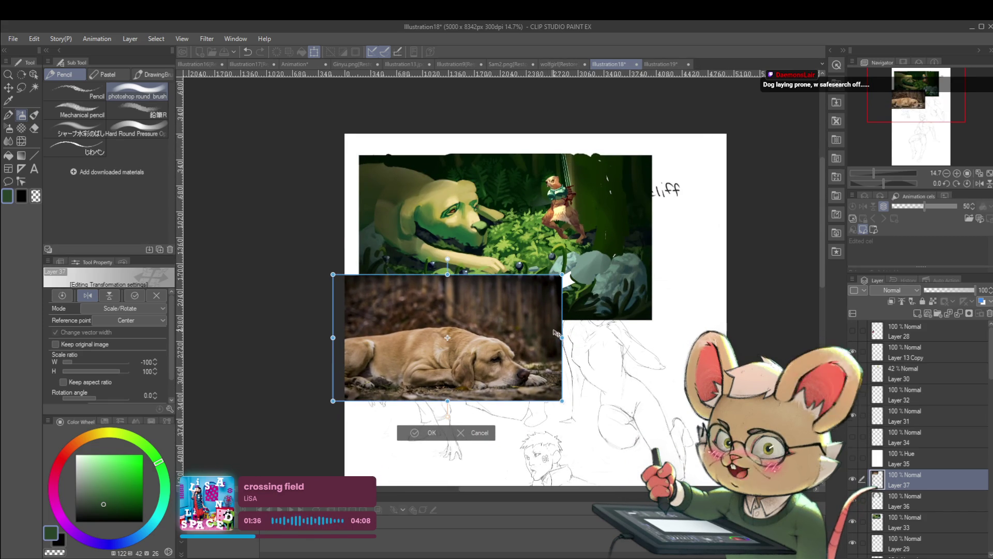
drag(540, 346, 560, 350)
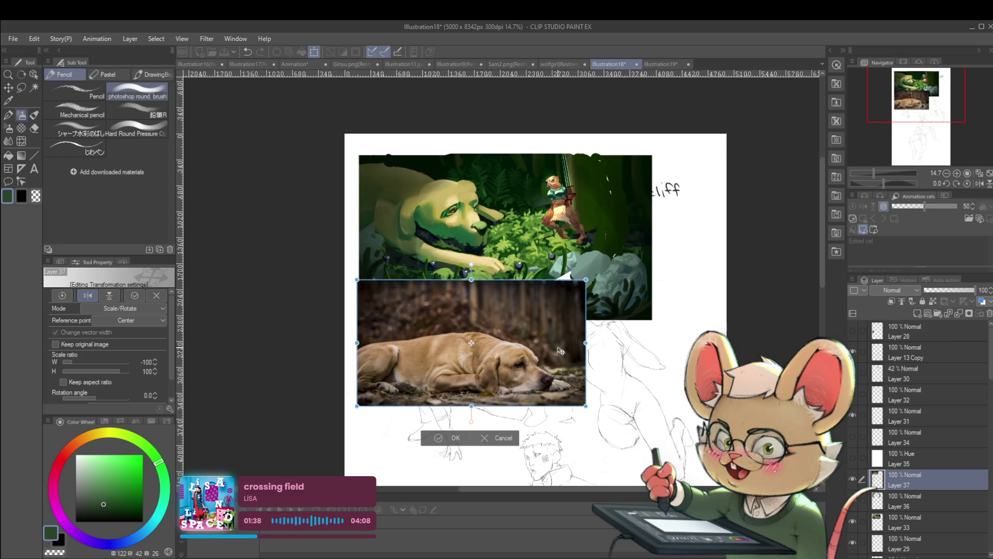
key(Return)
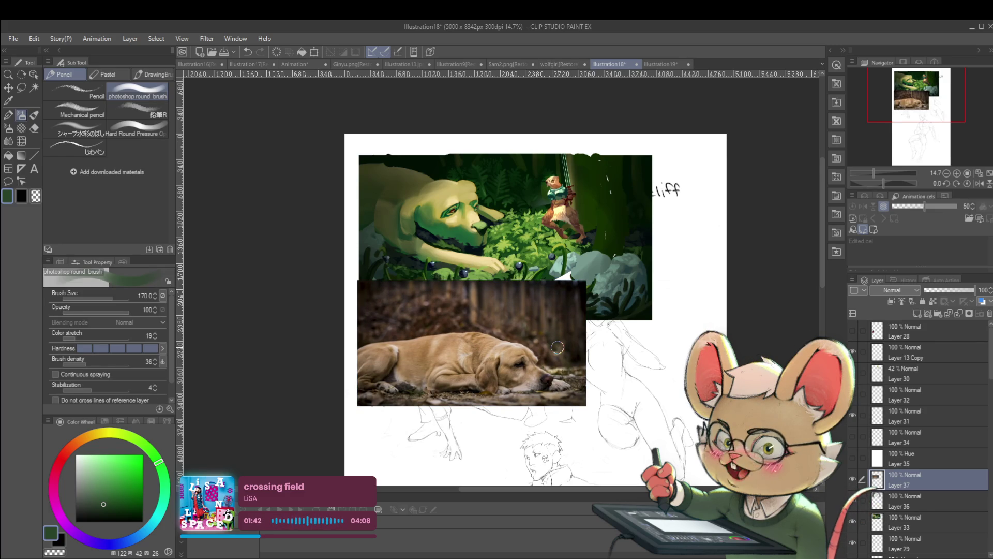
drag(558, 347, 574, 366)
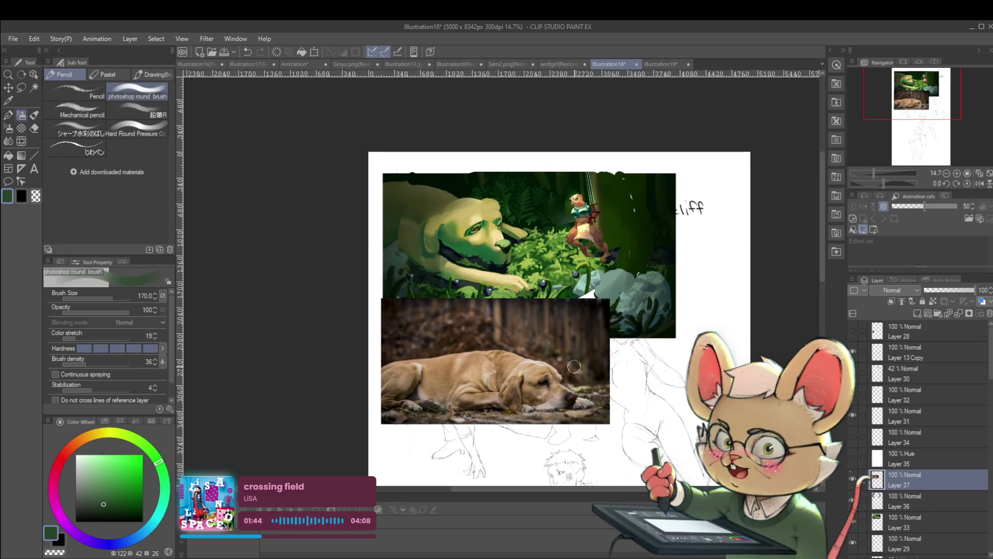